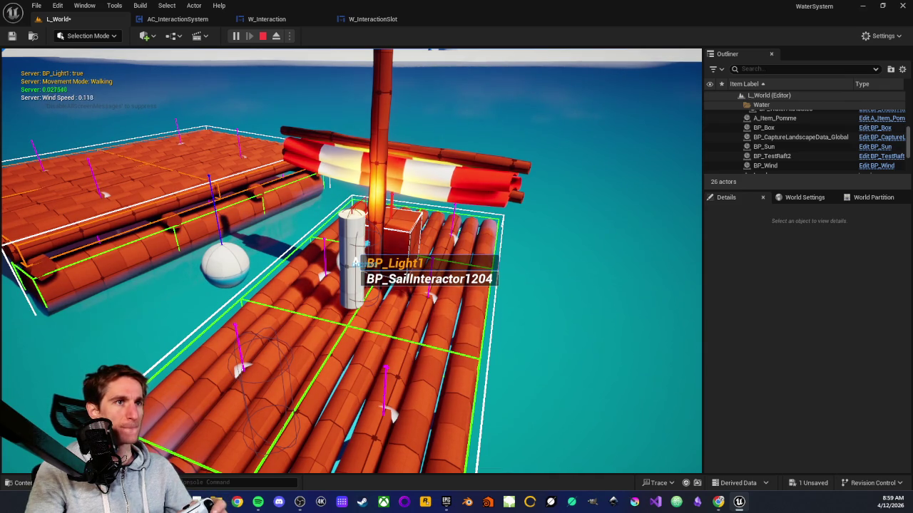
Cycle the interaction target with the scroll wheel, then bring up the inventory showing the Pomme slot
scroll(351, 261, "down", 1)
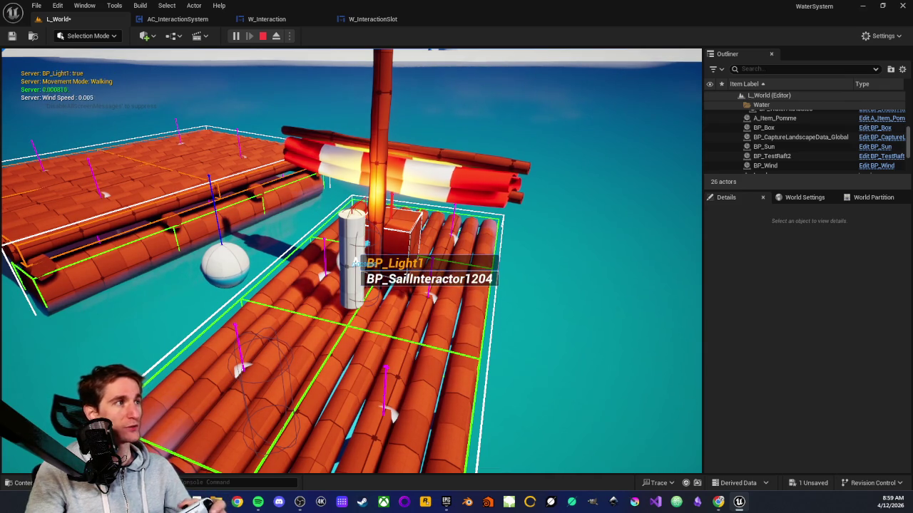
scroll(355, 263, "up", 1)
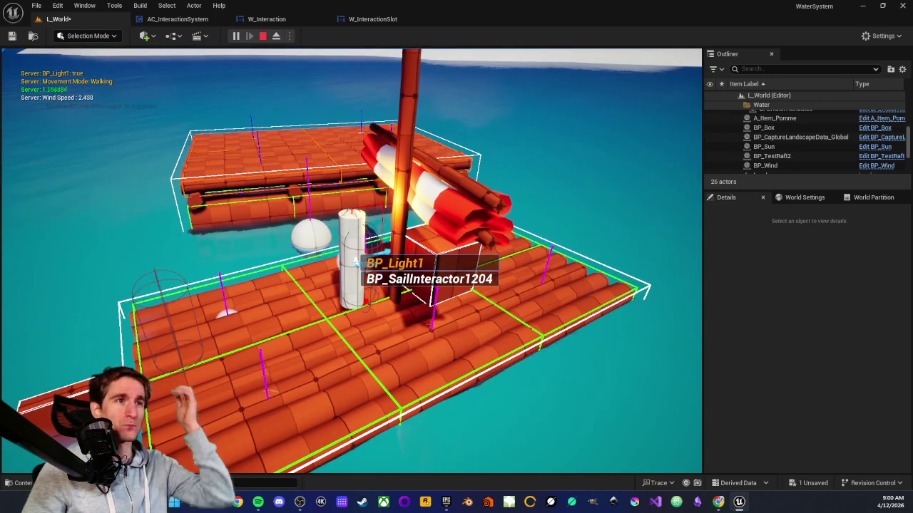
key("Tab")
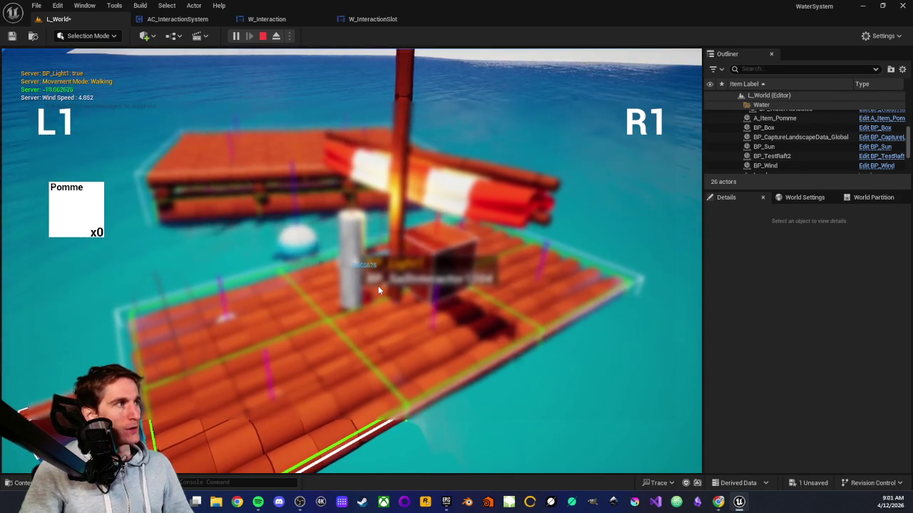
Close the inventory and walk around the raft, stepping in and out of the sail's interaction range
key("Escape")
key("s")
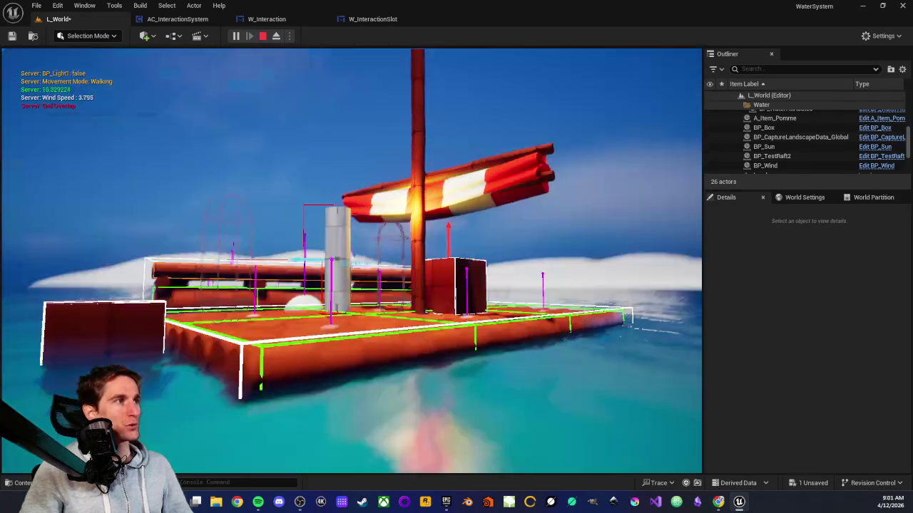
key("s")
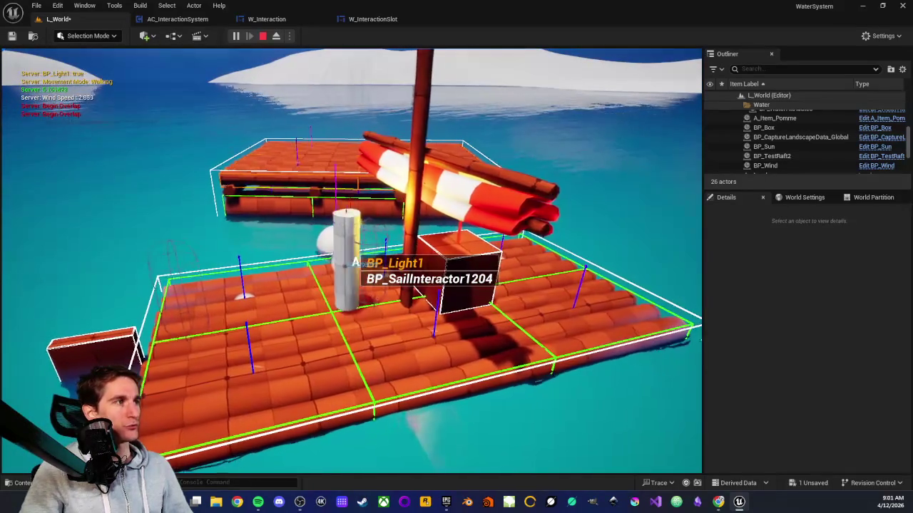
key("w")
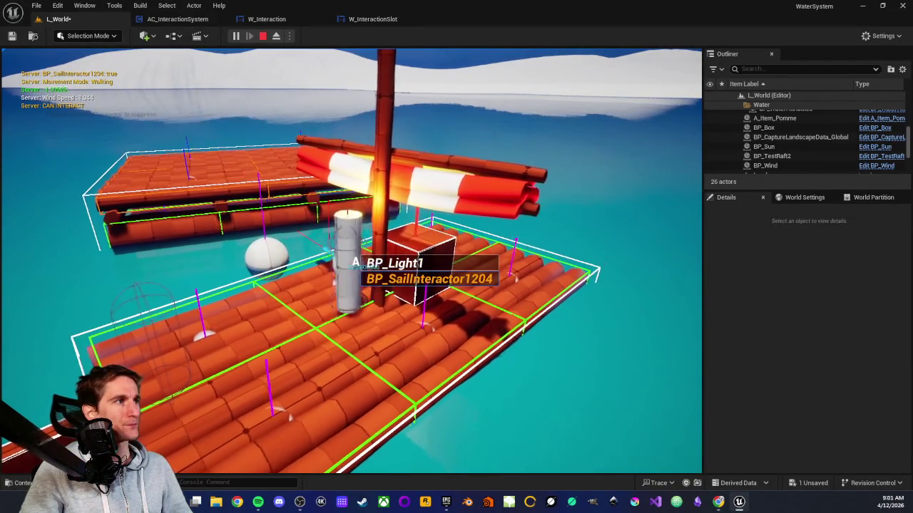
key("s")
key("w")
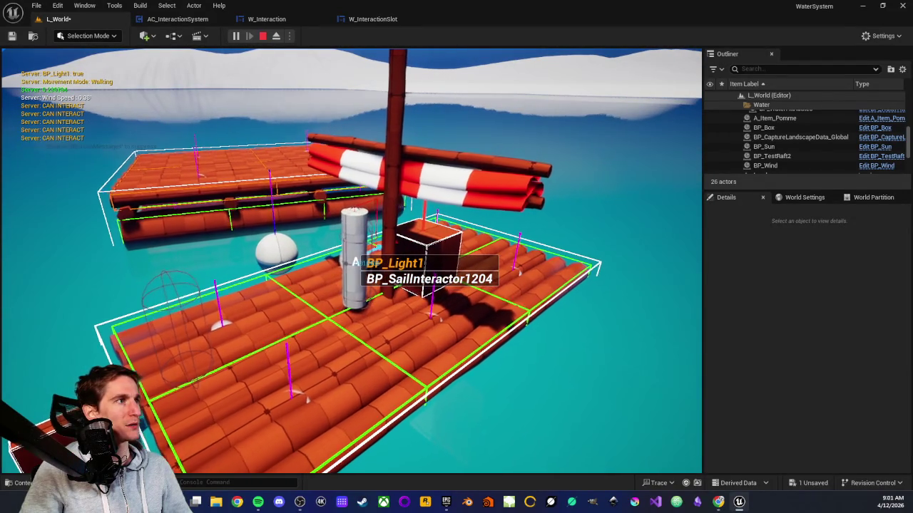
Interact with the sail interactor, setting wind speed to 7.895, then stop the play session
scroll(351, 260, "down", 1)
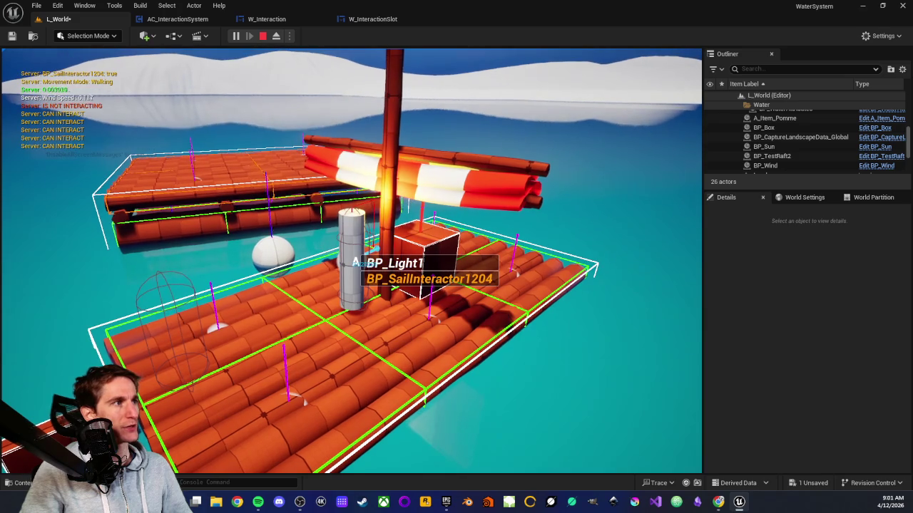
key("e")
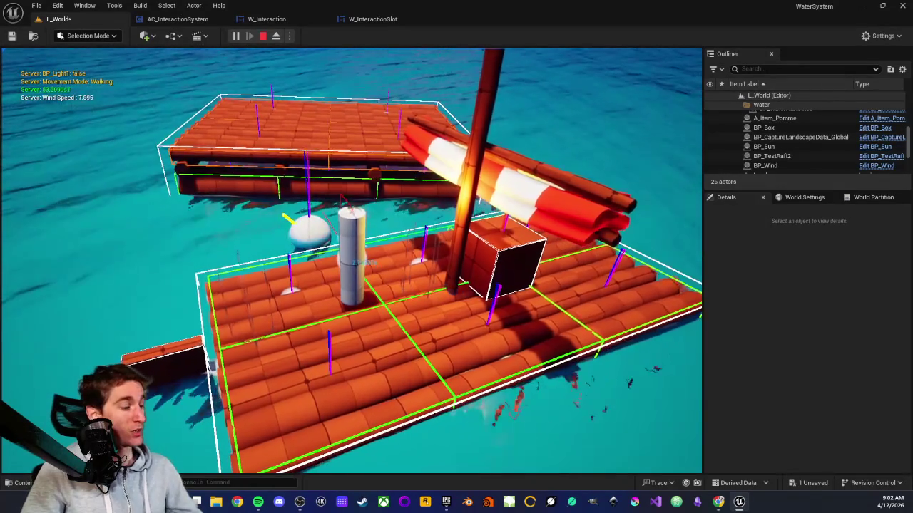
key("Escape")
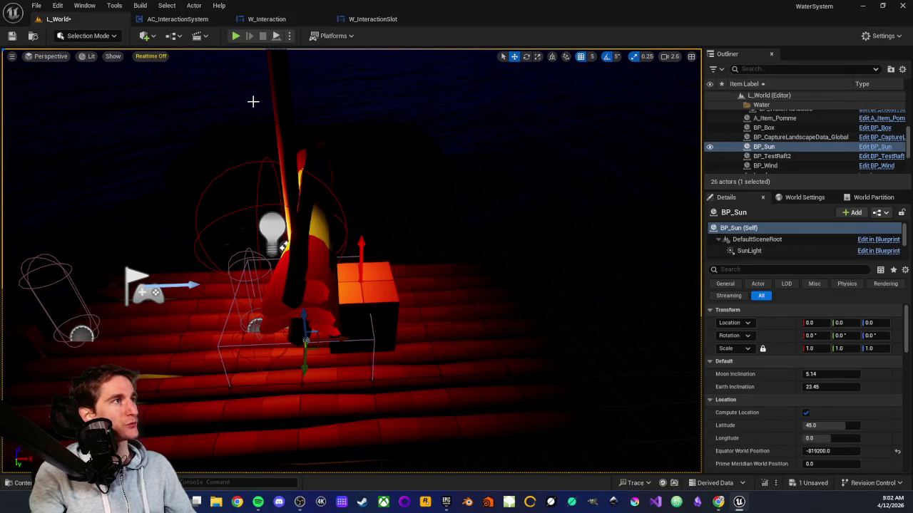
Glance at W_InteractionSlot, then pan AC_InteractionSystem's event graph to centre the overlap logic
left_click(372, 18)
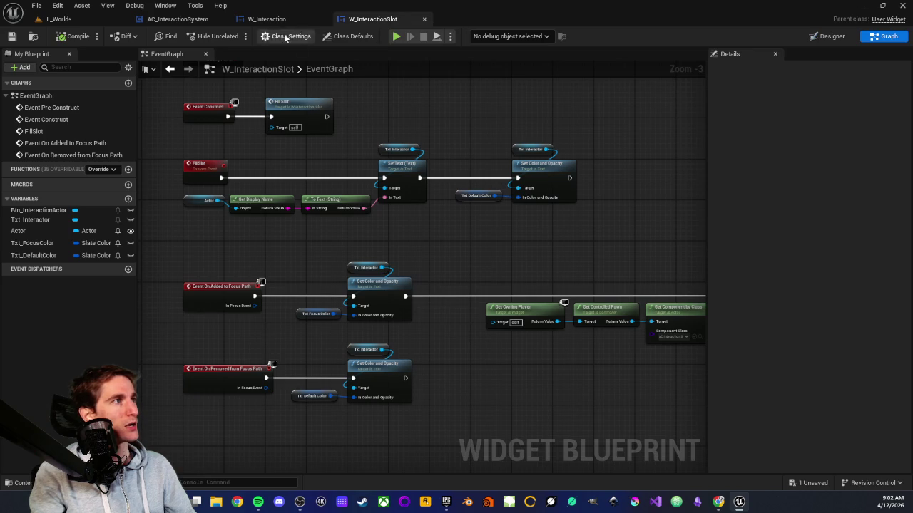
left_click(178, 19)
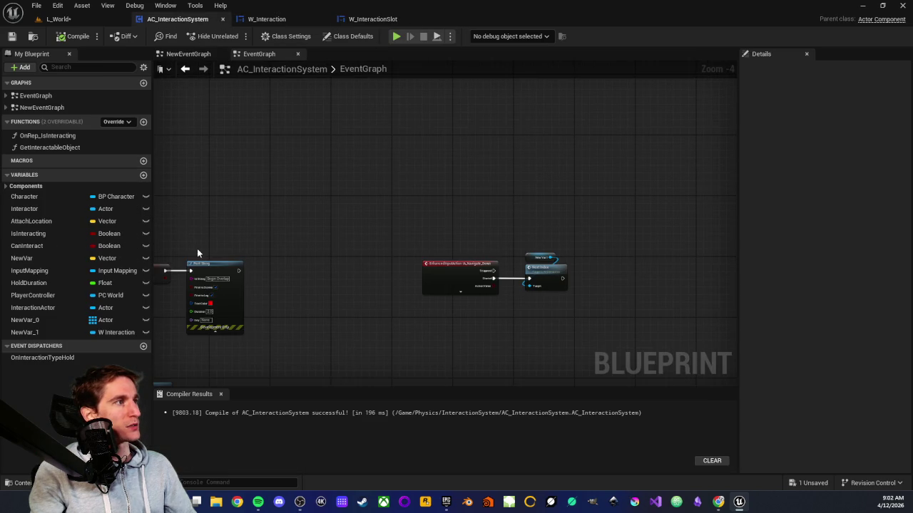
scroll(353, 213, "down", 5)
scroll(343, 205, "up", 3)
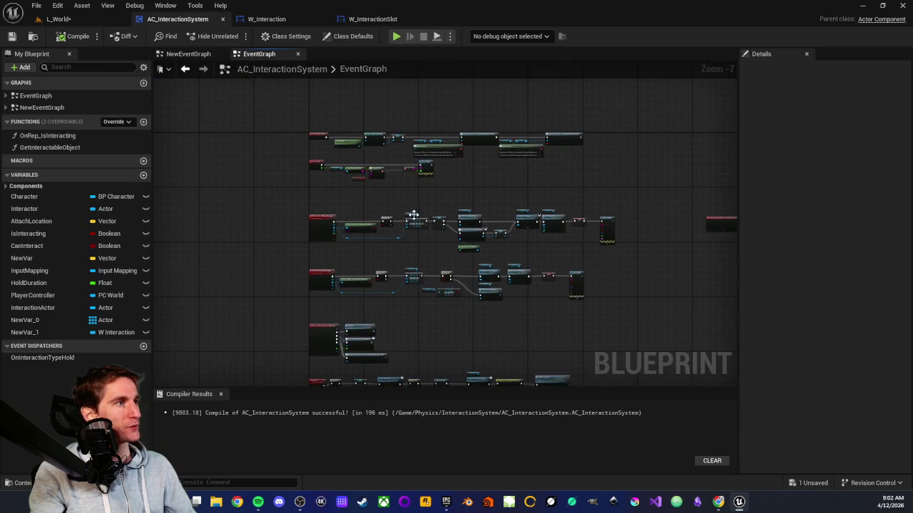
mouse_move(445, 285)
left_mouse_down()
mouse_move(441, 203)
mouse_move(362, 189)
left_mouse_up()
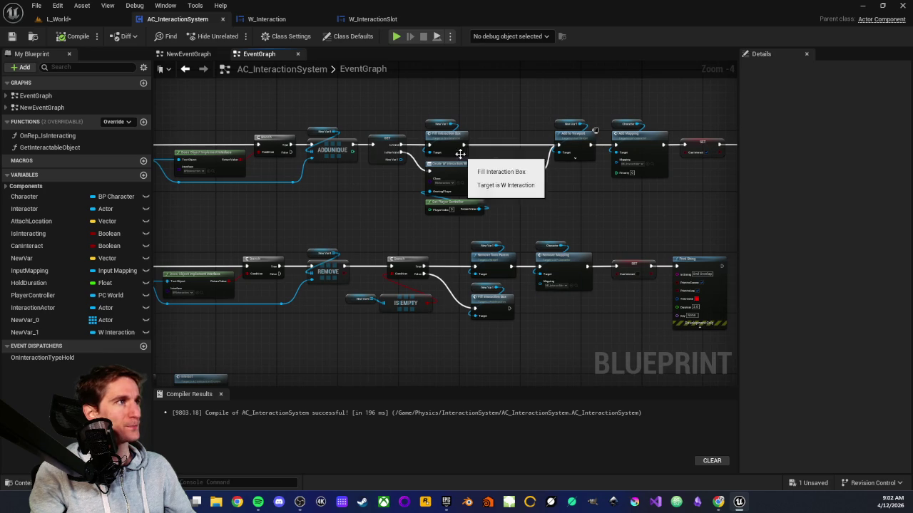
left_click_drag(507, 107, 436, 150)
Look over the W_Interaction and W_InteractionSlot widget graphs before returning to AC_InteractionSystem
left_click(290, 22)
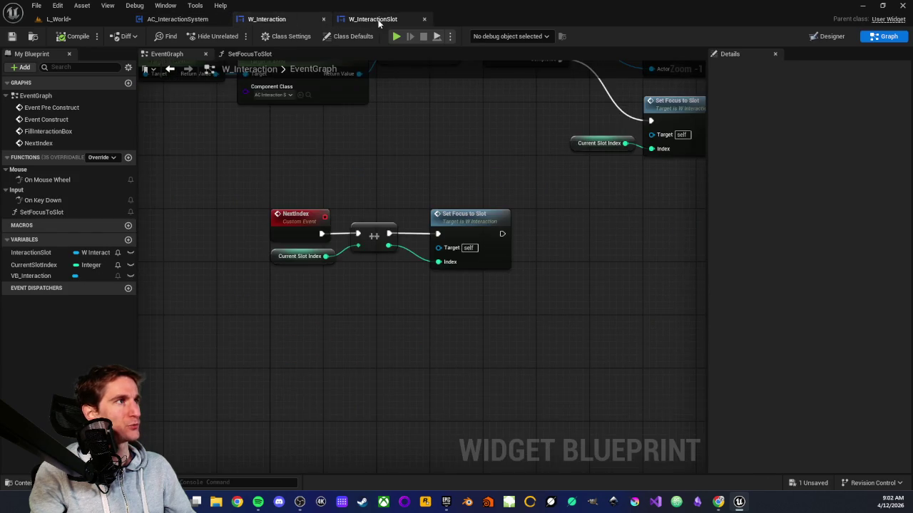
left_click(378, 21)
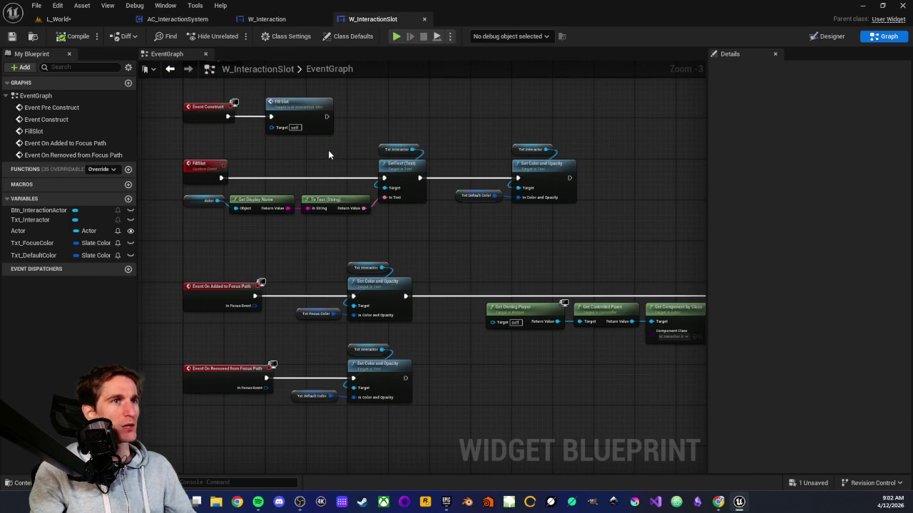
left_click(178, 19)
scroll(320, 159, "down", 3)
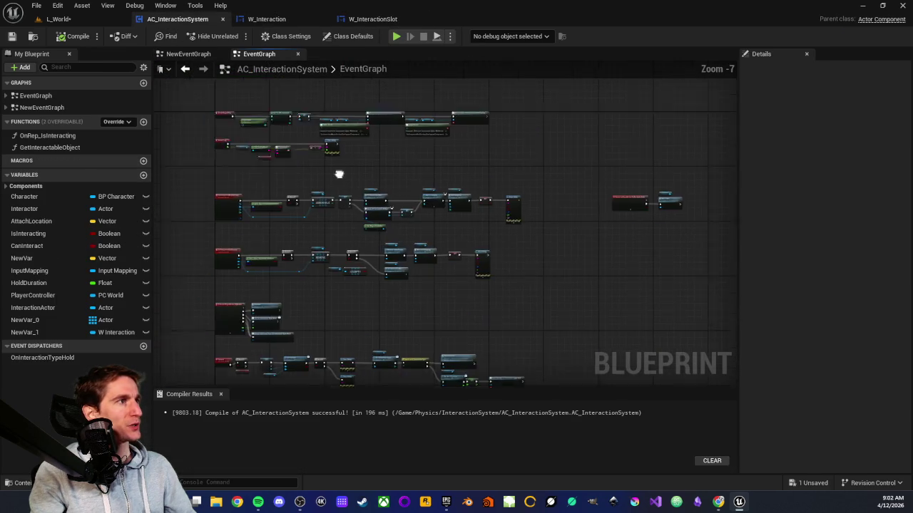
scroll(380, 226, "up", 3)
scroll(381, 227, "up", 2)
Select the OnComponentBeginOverlap event, interface check, Branch and ADDUNIQUE nodes
left_click_drag(381, 227, 619, 189)
mouse_move(244, 195)
left_mouse_down()
mouse_move(241, 147)
mouse_move(354, 227)
mouse_move(308, 189)
left_mouse_up()
mouse_move(309, 236)
left_mouse_down()
mouse_move(464, 286)
mouse_move(595, 310)
mouse_move(279, 276)
mouse_move(391, 283)
left_mouse_up()
left_click(391, 279)
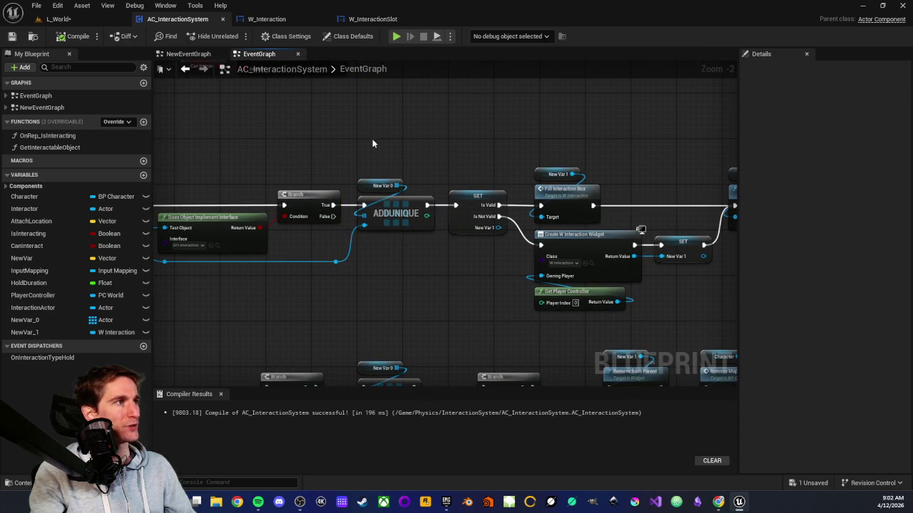
left_click_drag(407, 252, 407, 253)
left_click(354, 154)
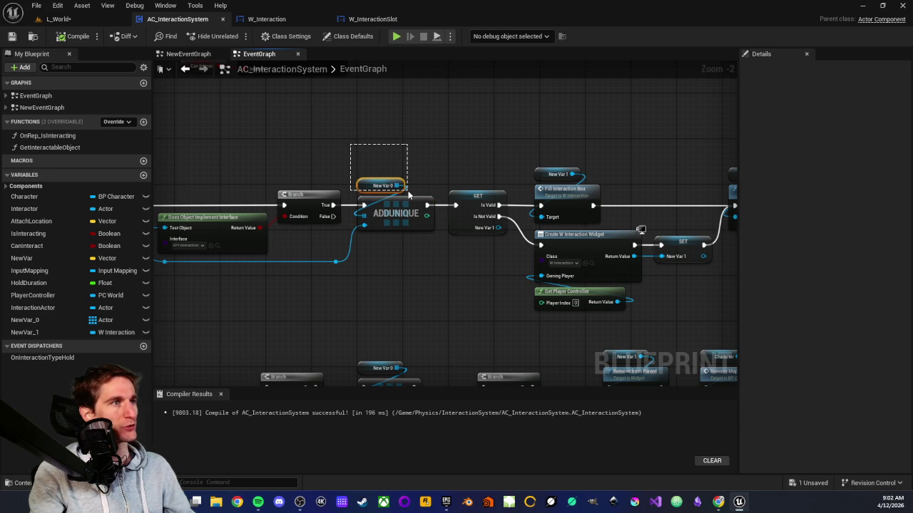
left_click_drag(408, 194, 407, 195)
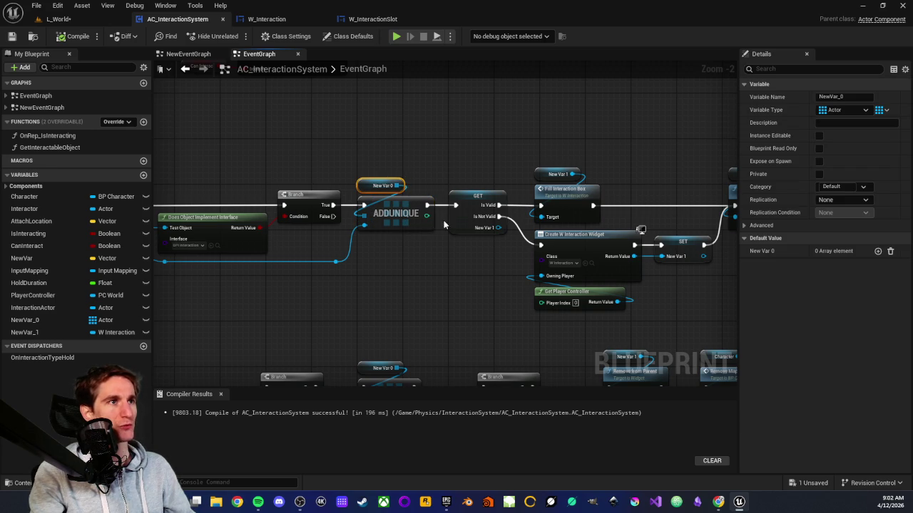
left_click_drag(370, 150, 414, 249)
left_click(413, 250)
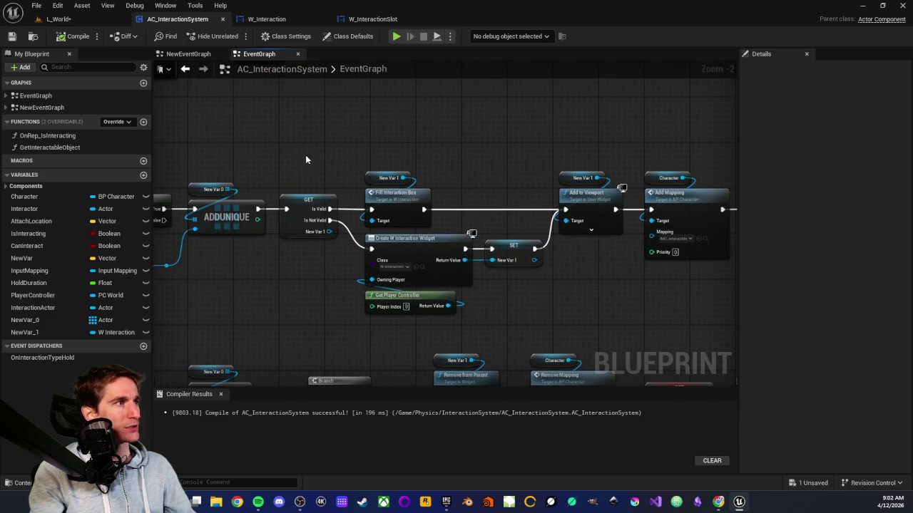
left_click_drag(305, 155, 318, 204)
mouse_move(326, 272)
left_mouse_down()
mouse_move(316, 253)
mouse_move(408, 213)
left_mouse_up()
scroll(408, 213, "up", 2)
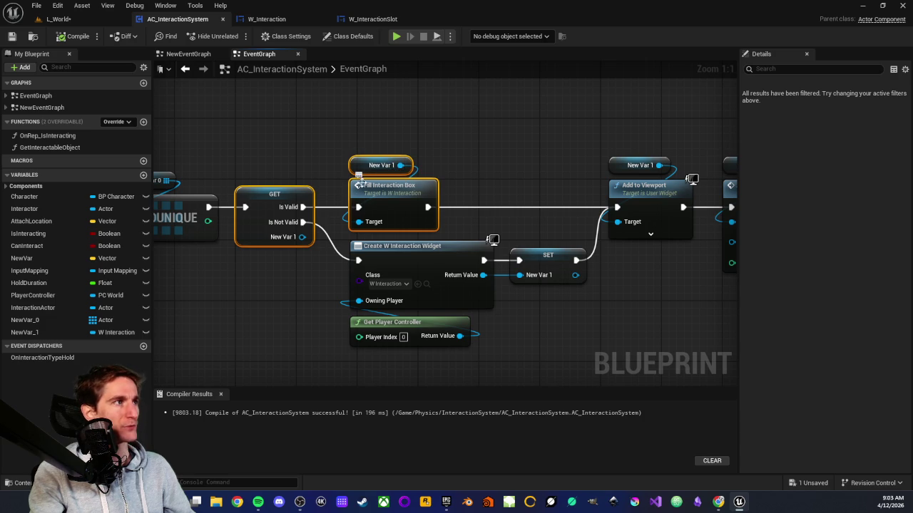
left_click(501, 164)
scroll(409, 180, "down", 2)
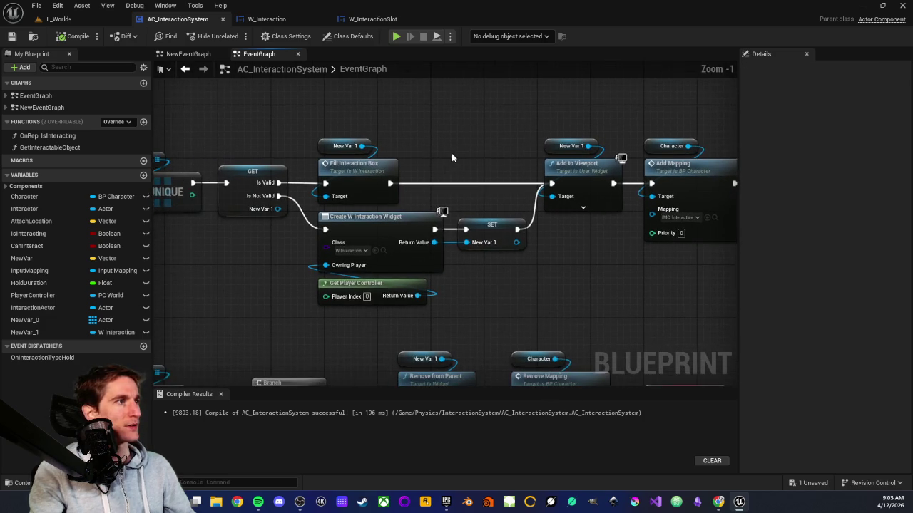
left_click_drag(417, 209, 363, 198)
left_click_drag(220, 216, 434, 290)
mouse_move(411, 194)
left_mouse_down()
mouse_move(434, 235)
mouse_move(436, 269)
mouse_move(395, 286)
left_mouse_up()
mouse_move(461, 115)
left_mouse_down()
mouse_move(509, 279)
mouse_move(496, 262)
mouse_move(487, 267)
left_mouse_up()
left_click_drag(570, 152, 343, 181)
mouse_move(338, 149)
left_mouse_down()
mouse_move(379, 307)
mouse_move(391, 306)
left_mouse_up()
scroll(391, 306, "up", 1)
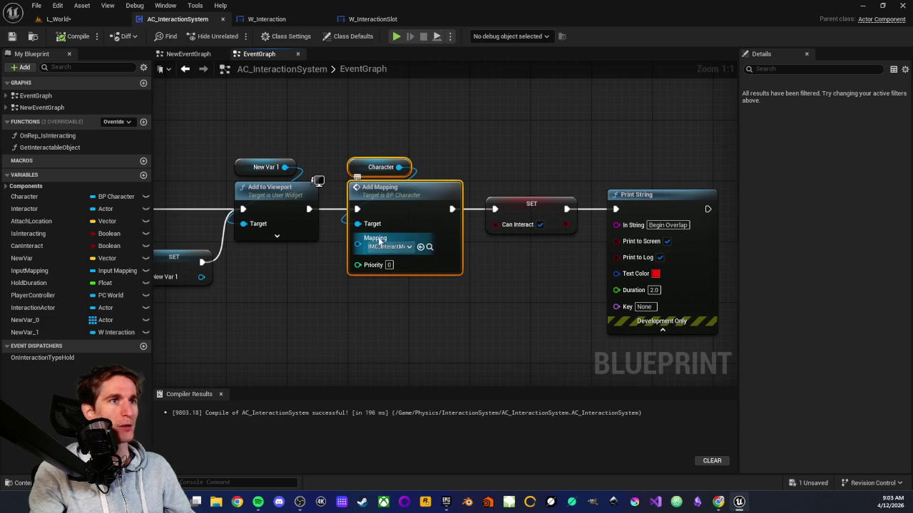
left_click(381, 147)
left_click_drag(564, 277, 368, 230)
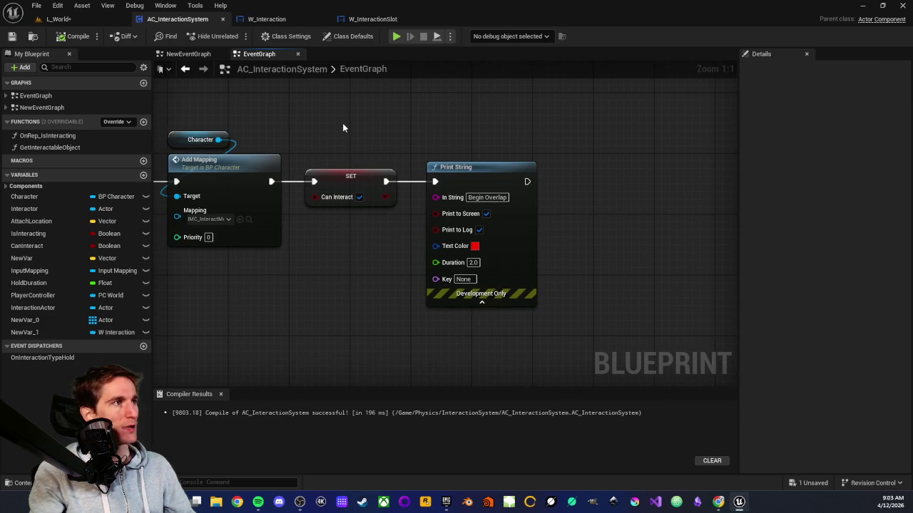
left_click_drag(351, 155, 530, 316)
scroll(308, 315, "down", 6)
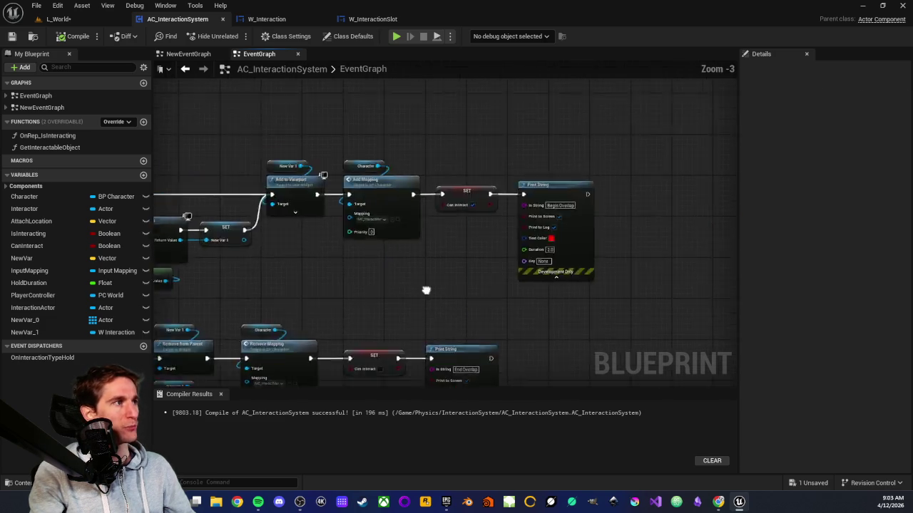
scroll(467, 262, "up", 4)
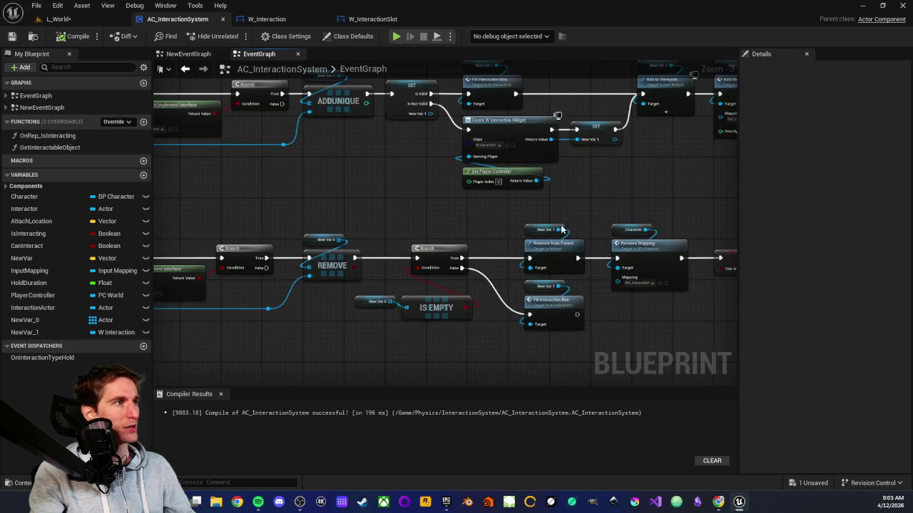
left_click_drag(528, 225, 596, 180)
scroll(363, 184, "up", 2)
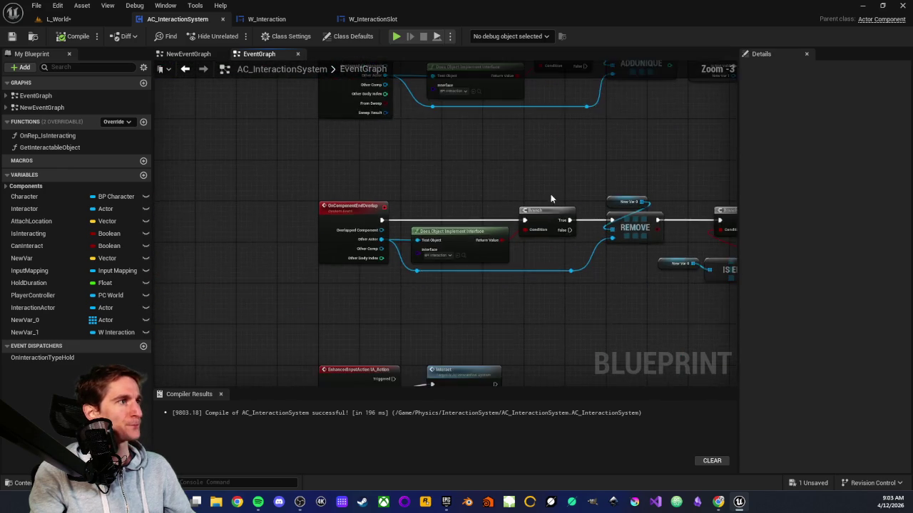
mouse_move(303, 205)
left_mouse_down()
mouse_move(378, 240)
mouse_move(373, 227)
left_mouse_up()
left_click_drag(565, 191, 437, 172)
left_click_drag(302, 158, 499, 333)
mouse_move(317, 176)
left_mouse_down()
mouse_move(303, 155)
mouse_move(483, 316)
mouse_move(349, 124)
mouse_move(407, 288)
mouse_move(399, 294)
left_mouse_up()
left_click(483, 317)
left_click(363, 129)
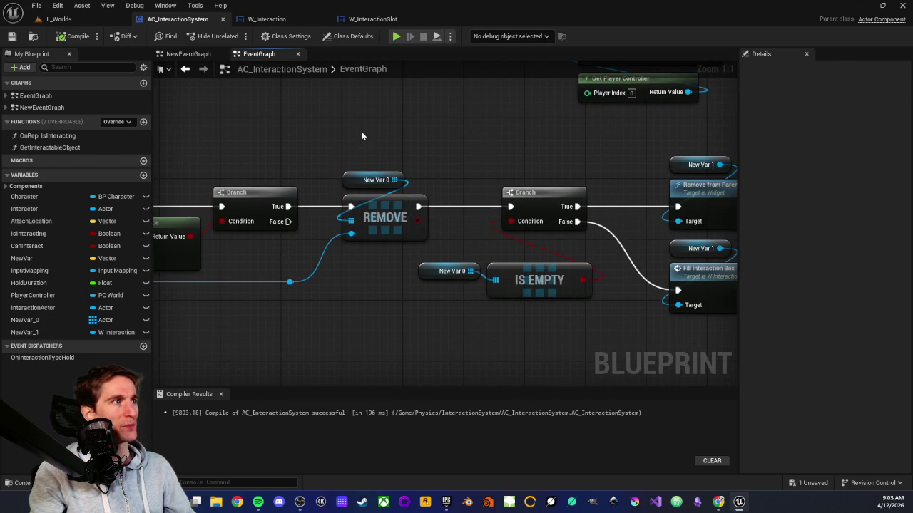
scroll(332, 141, "down", 1)
left_click_drag(332, 142, 546, 132)
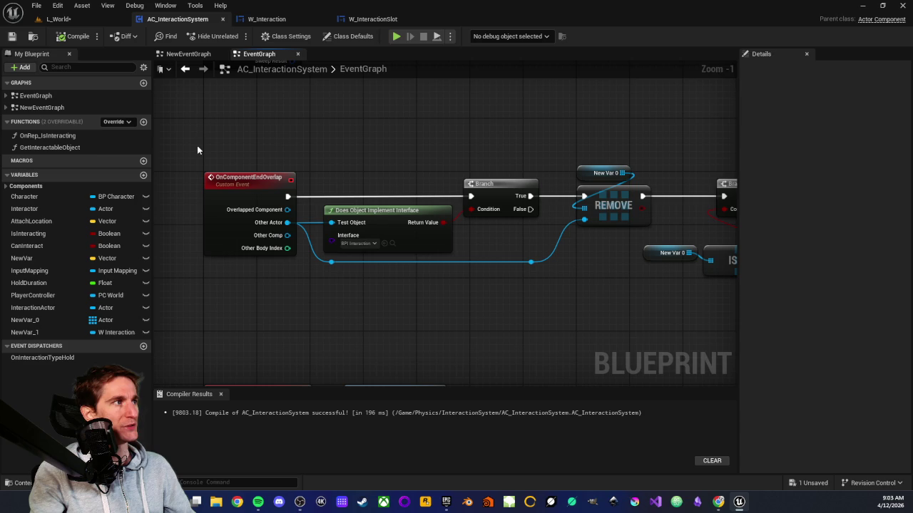
mouse_move(184, 148)
left_mouse_down()
mouse_move(371, 247)
mouse_move(317, 177)
mouse_move(421, 263)
mouse_move(430, 288)
mouse_move(370, 224)
mouse_move(406, 279)
mouse_move(588, 298)
left_mouse_up()
mouse_move(588, 298)
left_mouse_down()
mouse_move(554, 305)
mouse_move(299, 266)
mouse_move(189, 288)
mouse_move(237, 239)
mouse_move(385, 161)
mouse_move(287, 165)
left_mouse_up()
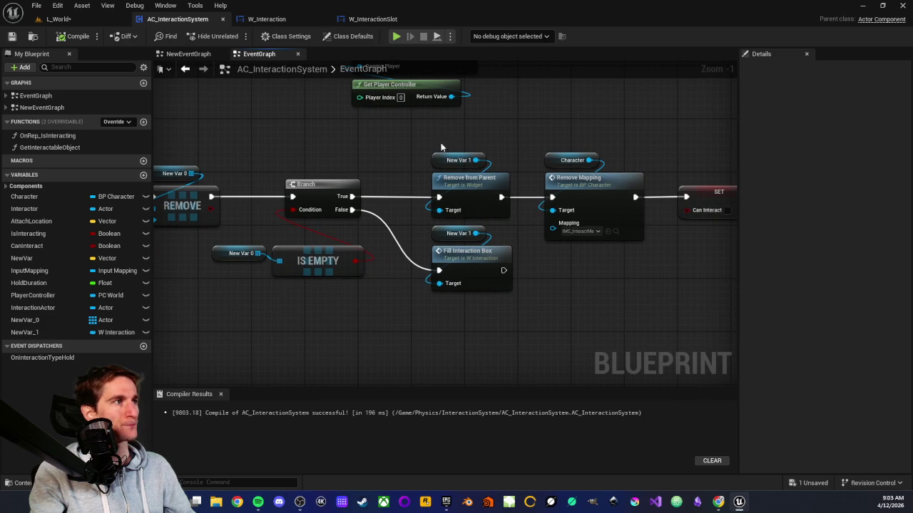
mouse_move(233, 232)
left_mouse_down()
mouse_move(373, 336)
mouse_move(302, 309)
left_mouse_up()
mouse_move(365, 151)
left_mouse_down()
mouse_move(479, 207)
mouse_move(339, 166)
left_mouse_up()
left_click_drag(211, 239, 280, 314)
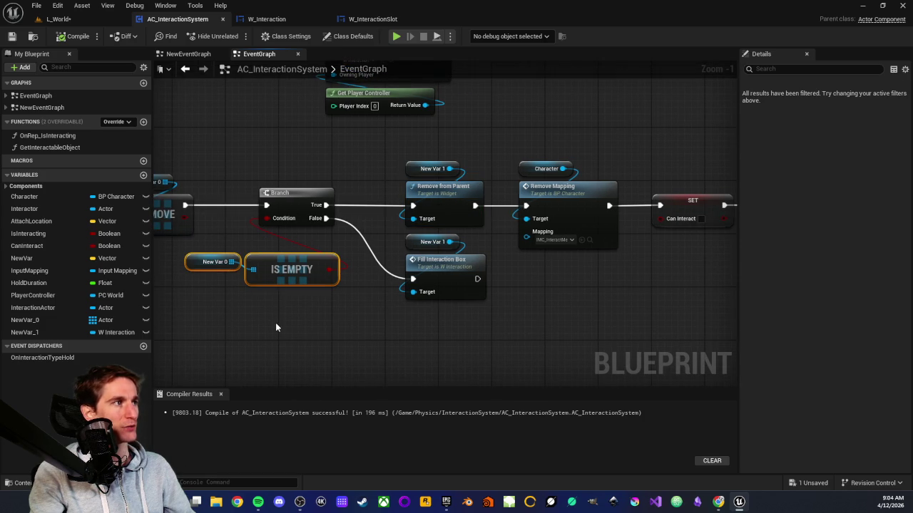
left_click(276, 322)
mouse_move(395, 242)
left_mouse_down()
mouse_move(474, 305)
mouse_move(470, 322)
mouse_move(427, 300)
mouse_move(376, 188)
mouse_move(426, 333)
mouse_move(382, 321)
mouse_move(516, 296)
left_mouse_up()
left_click_drag(374, 161, 435, 241)
left_click(474, 159)
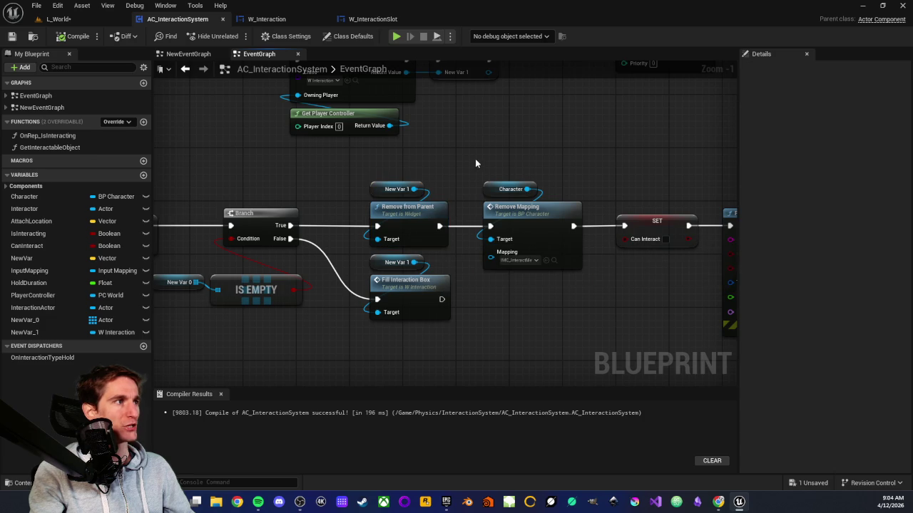
left_click_drag(473, 160, 271, 166)
mouse_move(440, 180)
left_mouse_down()
mouse_move(528, 285)
mouse_move(498, 162)
left_mouse_up()
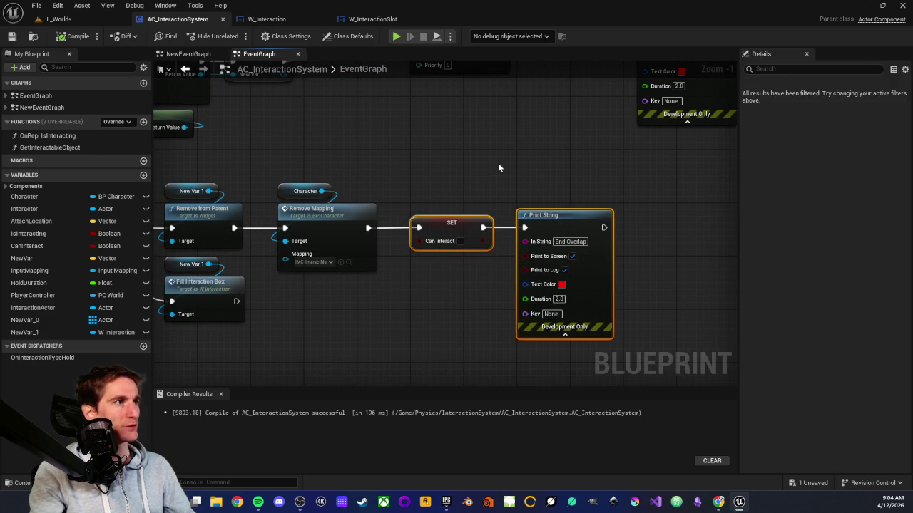
left_click(492, 168)
scroll(478, 202, "down", 2)
scroll(476, 195, "down", 1)
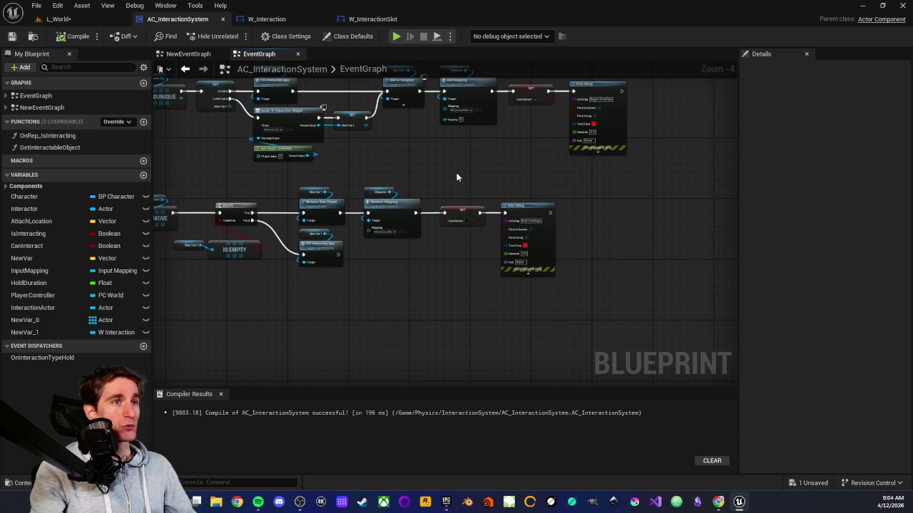
scroll(457, 178, "down", 1)
mouse_move(442, 190)
left_mouse_down()
mouse_move(528, 210)
mouse_move(483, 233)
left_mouse_up()
scroll(526, 209, "up", 1)
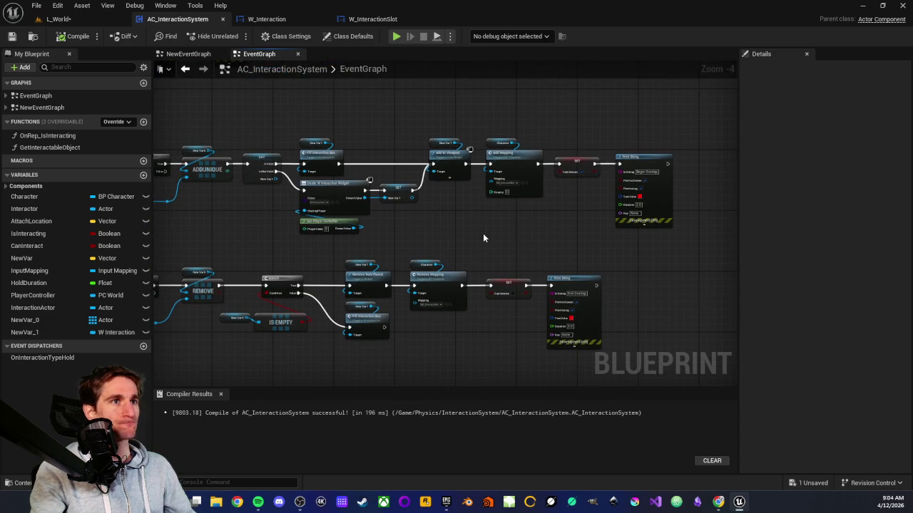
scroll(482, 233, "up", 1)
scroll(368, 238, "up", 1)
mouse_move(368, 238)
left_mouse_down()
mouse_move(335, 250)
mouse_move(399, 293)
left_mouse_up()
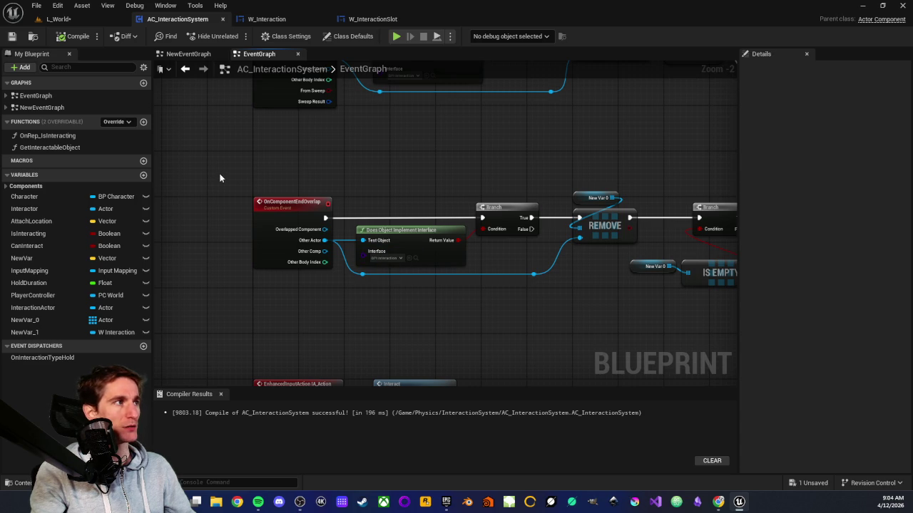
mouse_move(221, 173)
left_mouse_down()
mouse_move(480, 311)
mouse_move(600, 319)
mouse_move(395, 306)
left_mouse_up()
left_click(600, 318)
scroll(420, 320, "down", 1)
mouse_move(372, 202)
left_mouse_down()
mouse_move(357, 249)
mouse_move(568, 267)
left_mouse_up()
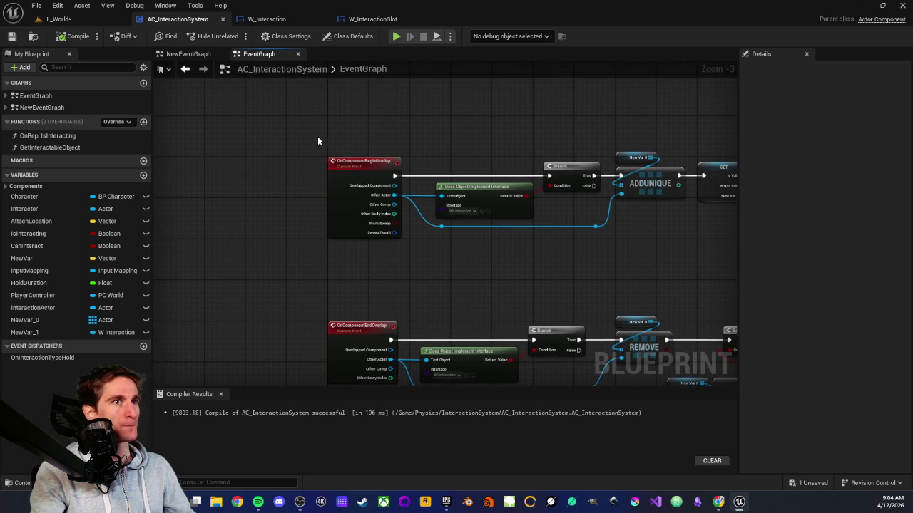
left_click_drag(321, 140, 301, 143)
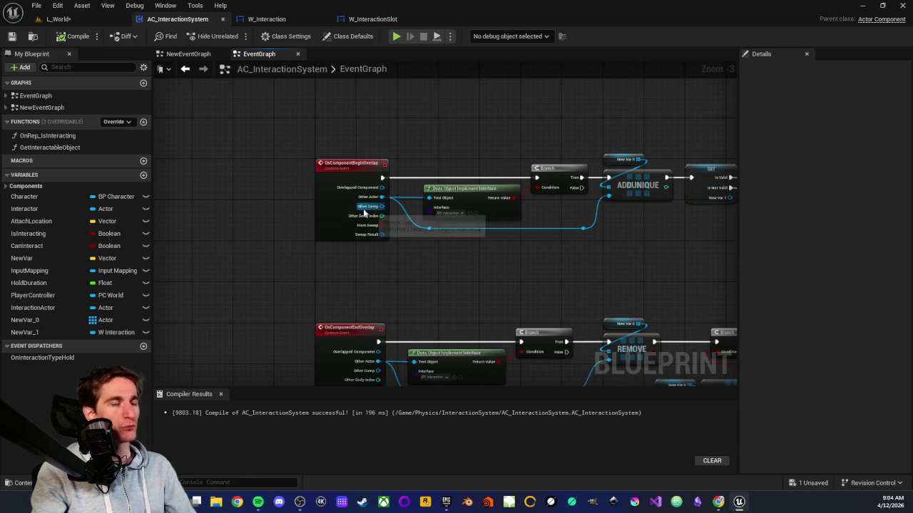
left_click_drag(326, 141, 293, 140)
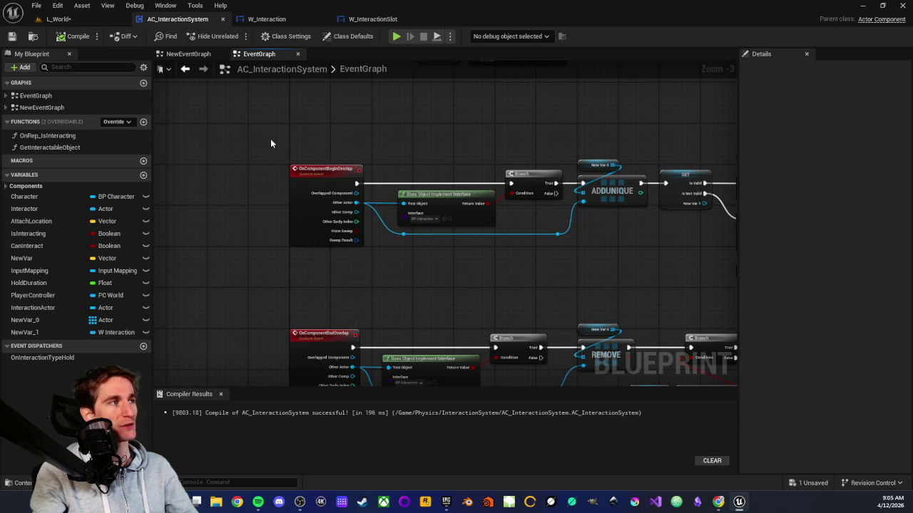
mouse_move(268, 140)
left_mouse_down()
mouse_move(584, 211)
mouse_move(648, 275)
mouse_move(684, 279)
mouse_move(642, 259)
mouse_move(488, 255)
left_mouse_up()
Switch to L_World, select BP_OceanVolume and pull the camera back over the raft
left_click(63, 19)
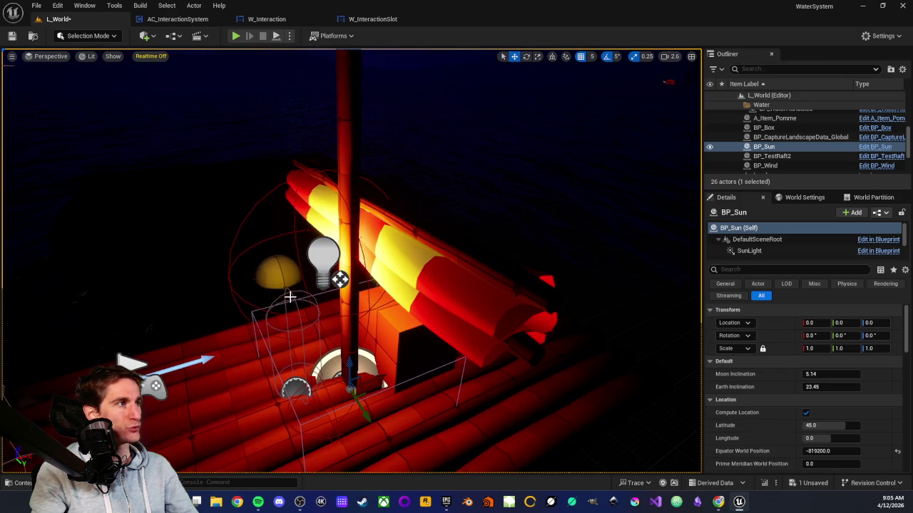
left_click(292, 301)
scroll(297, 307, "down", 3)
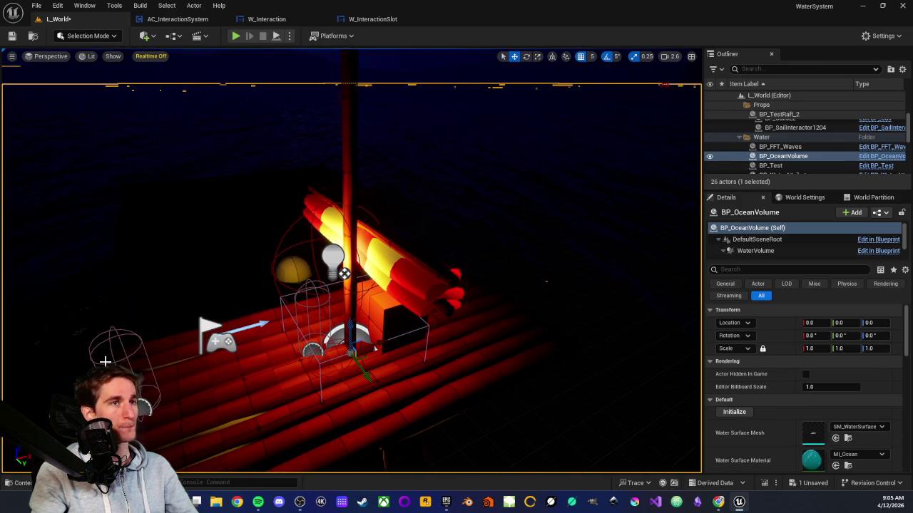
left_click(235, 39)
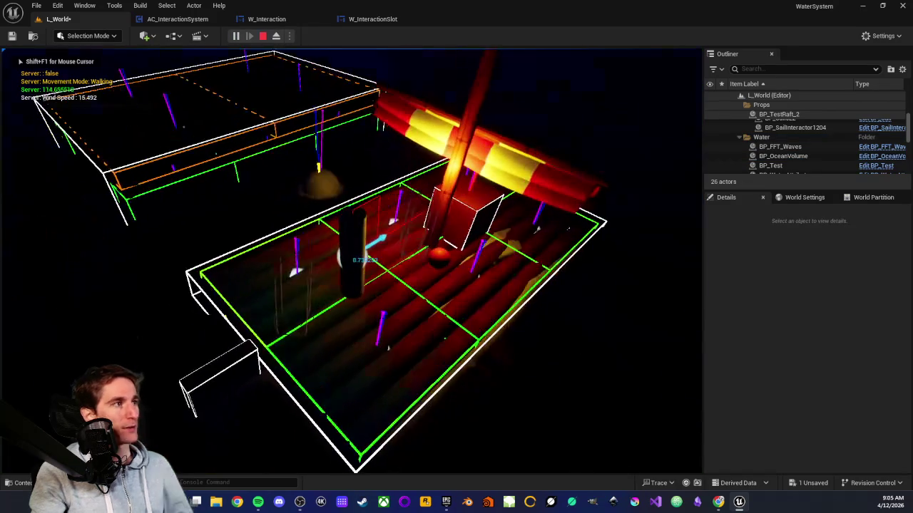
key("w")
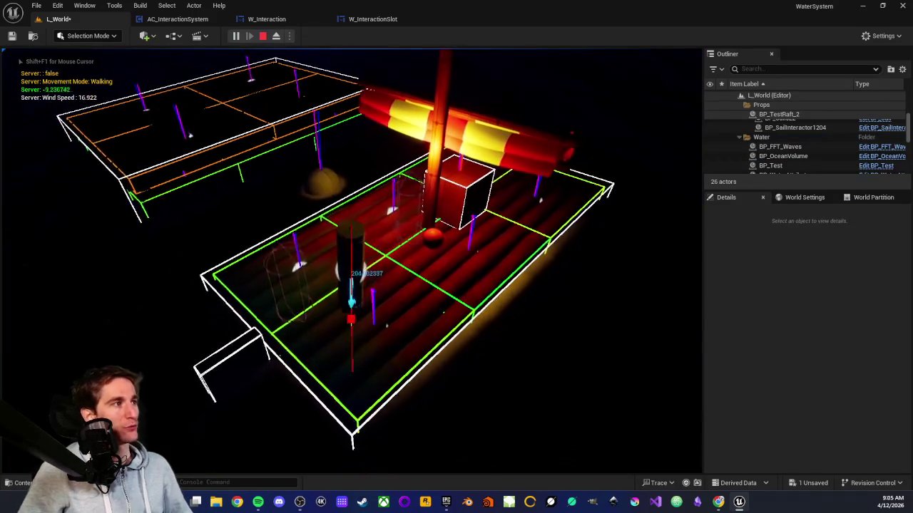
key("e")
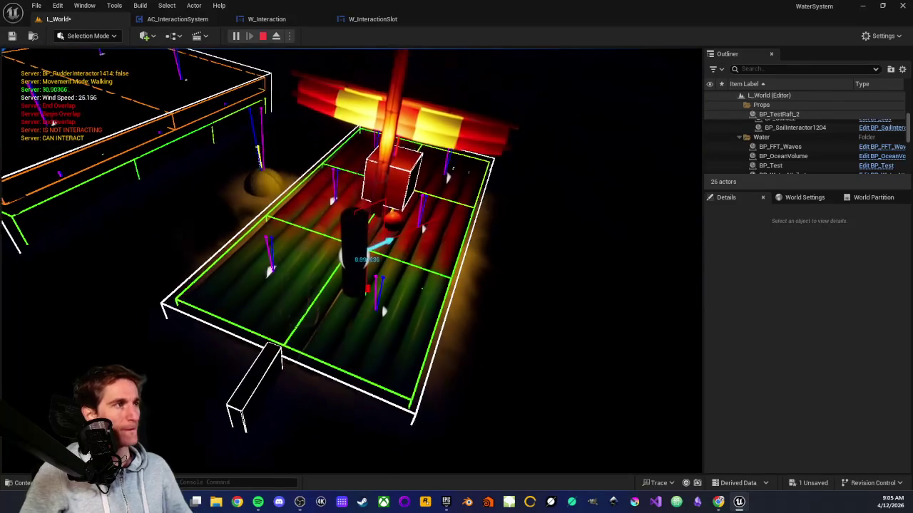
key("Escape")
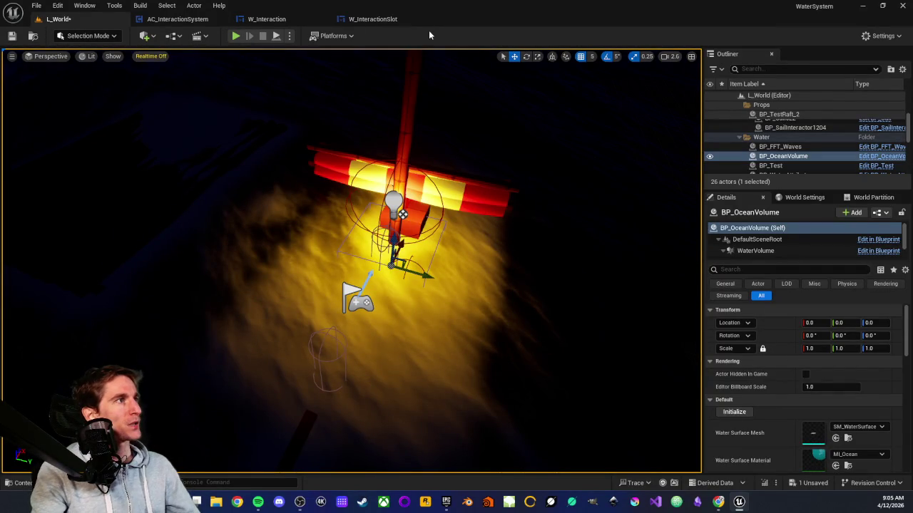
Return to AC_InteractionSystem and frame the Interact event chain
left_click(201, 19)
scroll(300, 249, "down", 3)
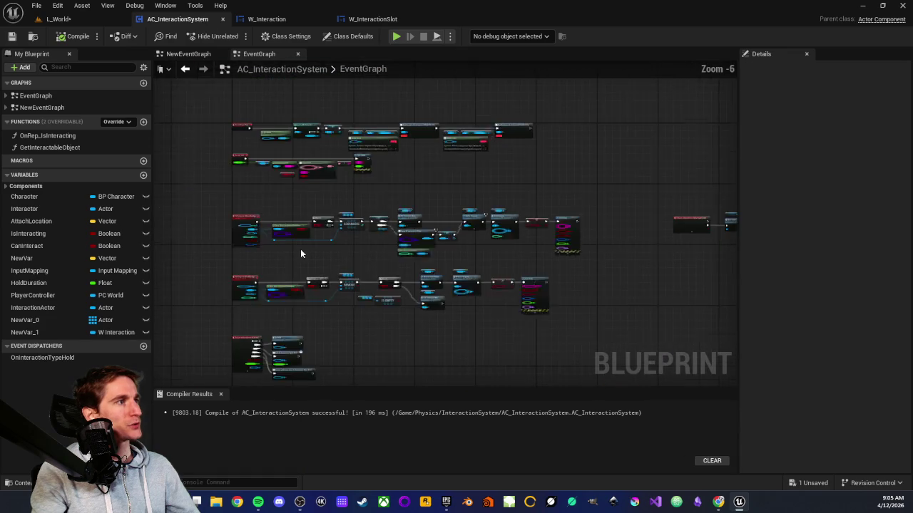
scroll(371, 160, "up", 4)
scroll(393, 159, "down", 3)
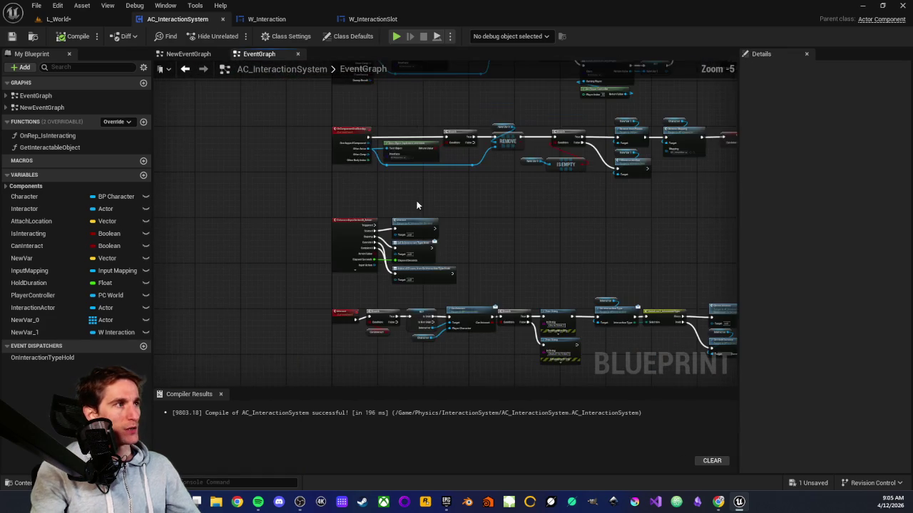
left_click_drag(154, 164, 221, 169)
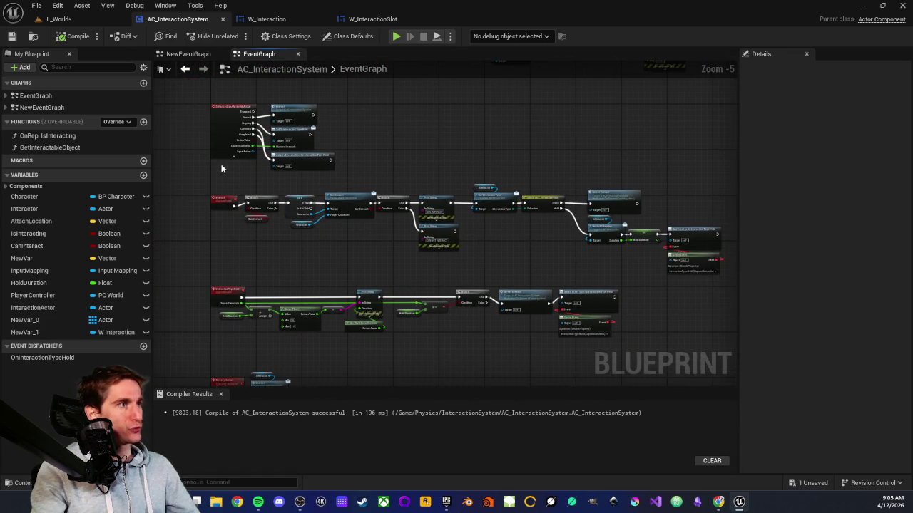
scroll(225, 200, "up", 4)
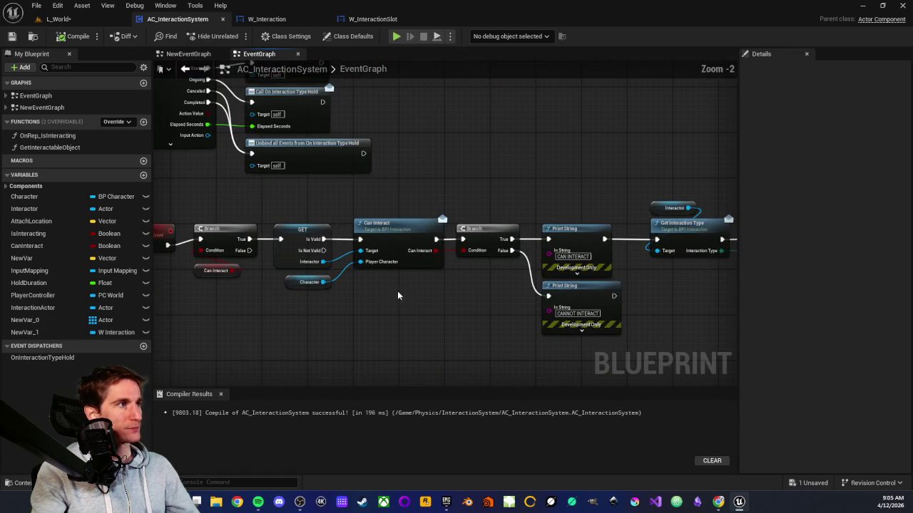
scroll(460, 297, "up", 1)
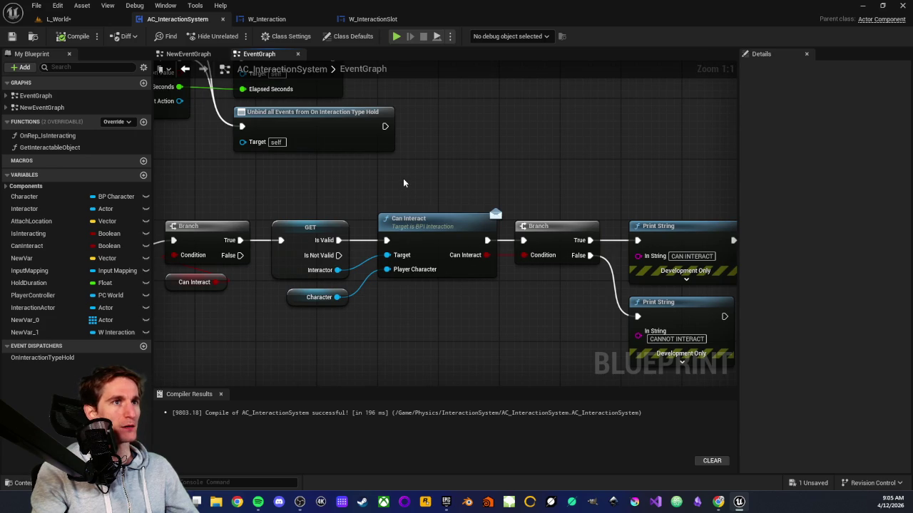
Select the Branch, GET and Can Interact nodes that print CAN INTERACT or CANNOT INTERACT
mouse_move(403, 178)
left_mouse_down()
mouse_move(499, 467)
mouse_move(499, 347)
mouse_move(467, 281)
left_mouse_up()
scroll(450, 274, "down", 3)
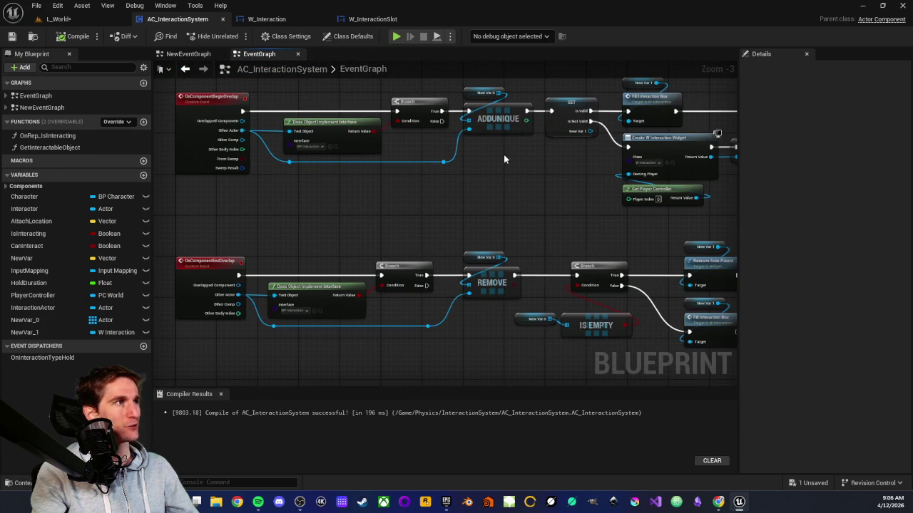
mouse_move(484, 176)
left_mouse_down()
mouse_move(446, 153)
mouse_move(462, 305)
left_mouse_up()
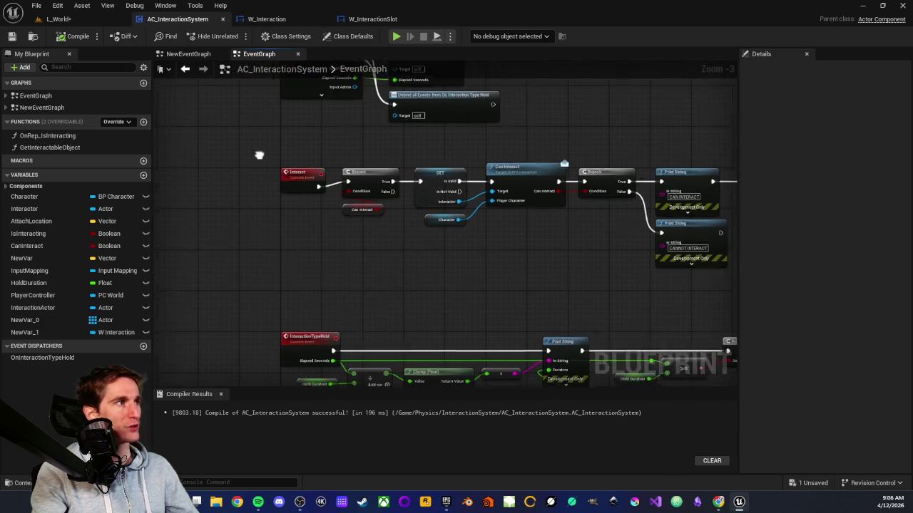
left_click_drag(230, 140, 556, 256)
scroll(517, 241, "up", 3)
left_click_drag(423, 155, 465, 282)
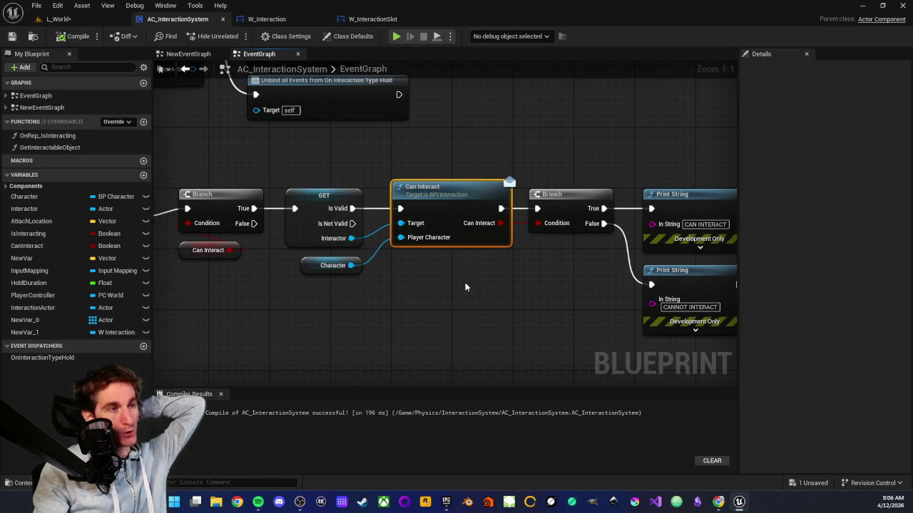
Orbit the raft in L_World, then return to AC_InteractionSystem and browse the InventorySystem UI folder
left_click(82, 20)
left_click_drag(338, 276, 403, 377)
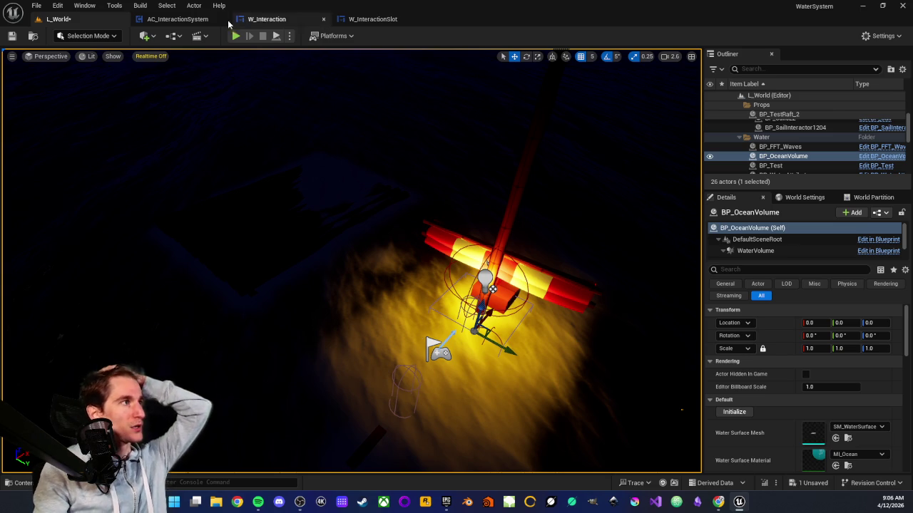
left_click(207, 19)
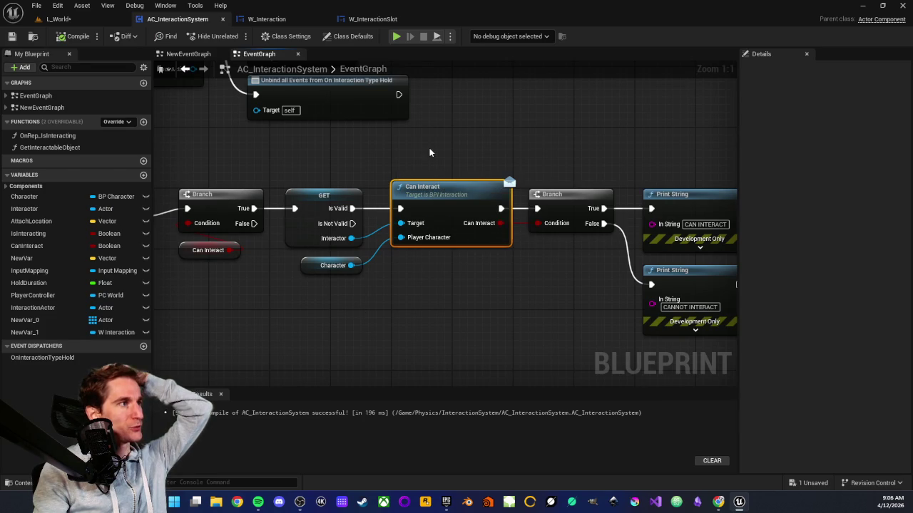
left_click(23, 482)
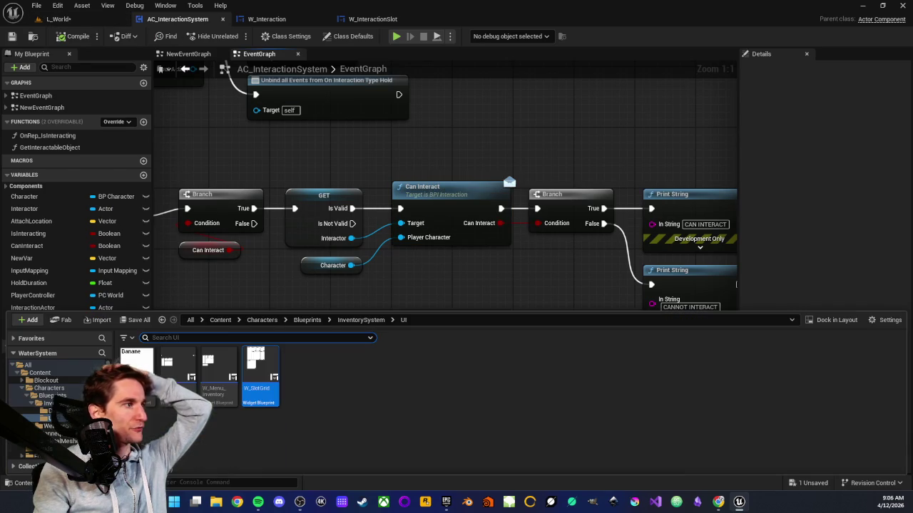
Open BP_Interactor from the Physics/InteractionSystem folder
scroll(43, 406, "down", 5)
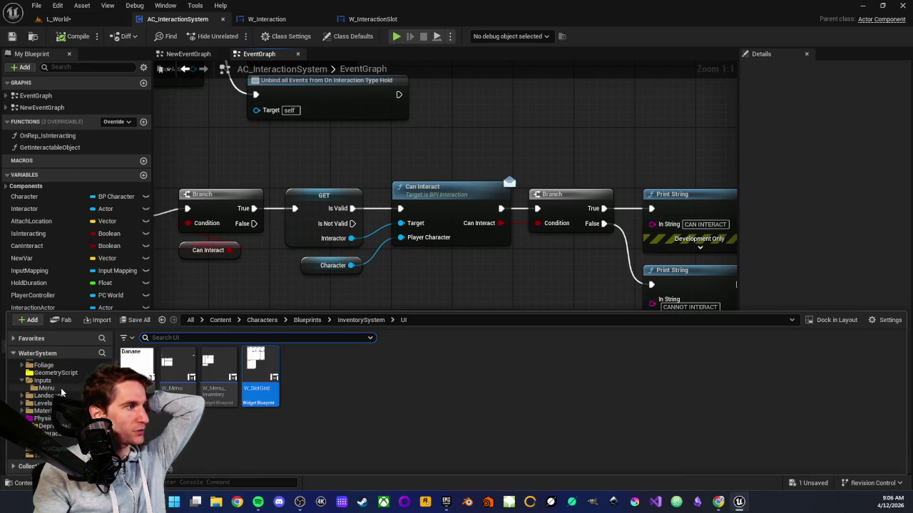
left_click(50, 434)
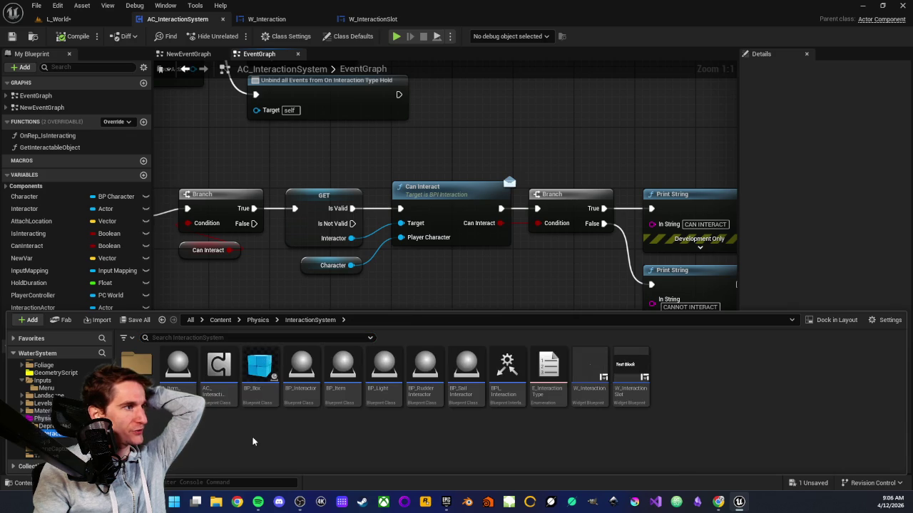
double_click(301, 391)
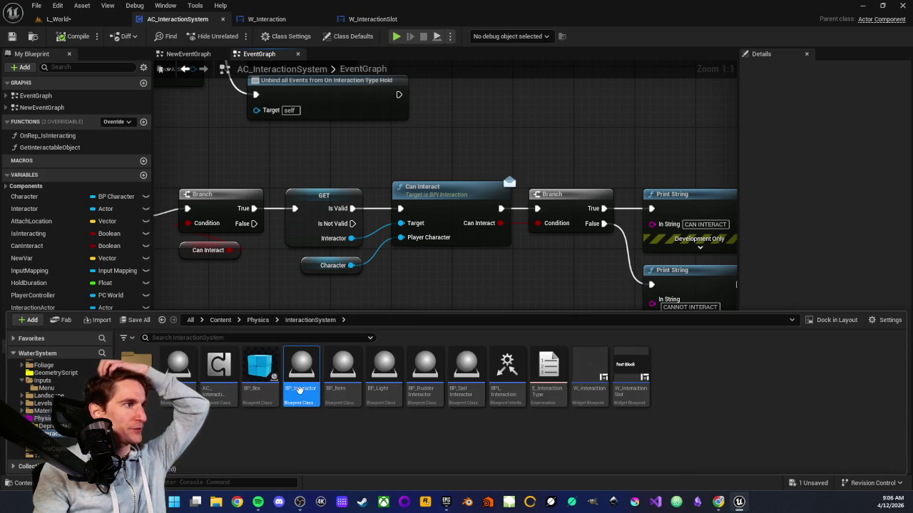
Expand BP_Interactor's implemented interfaces and open the CanInteract function graph
scroll(292, 204, "down", 5)
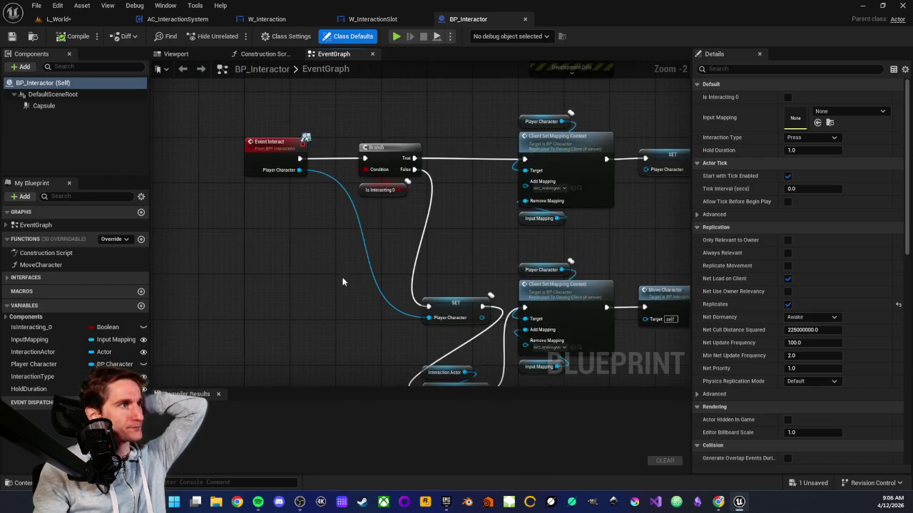
scroll(331, 207, "up", 2)
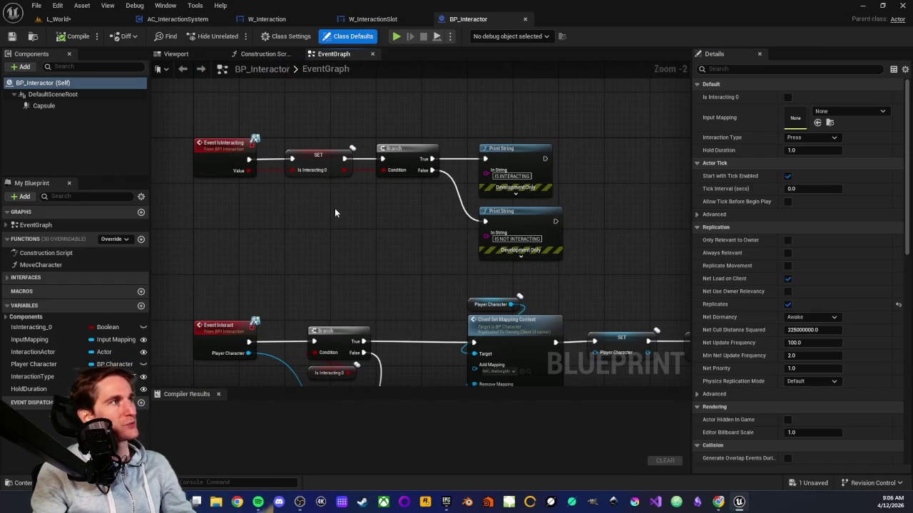
scroll(338, 273, "up", 2)
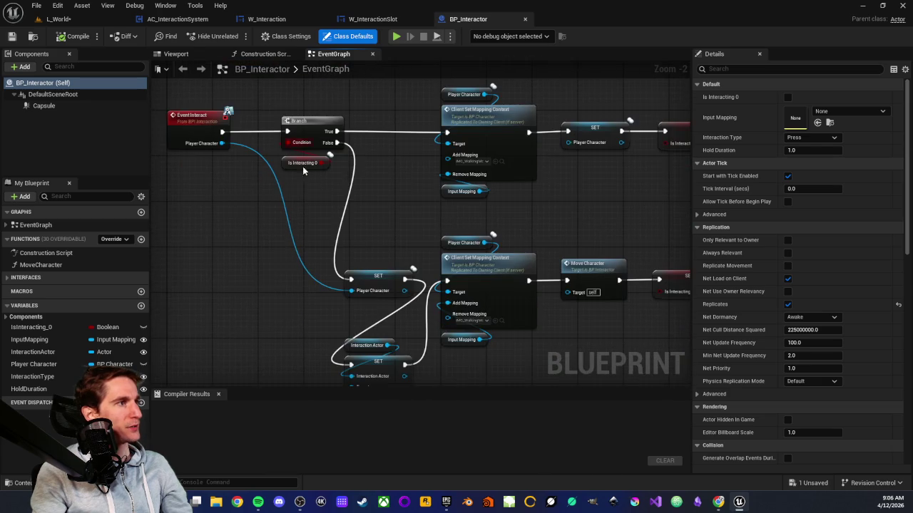
scroll(338, 273, "down", 5)
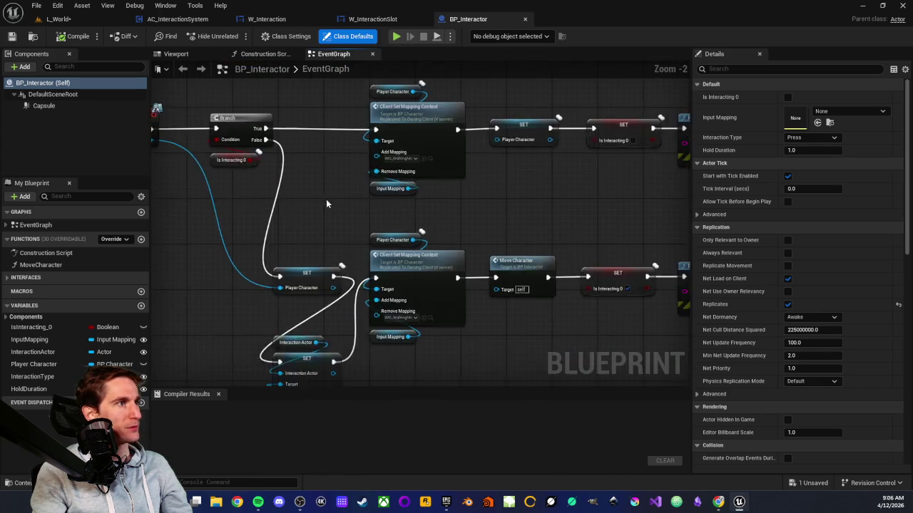
scroll(357, 214, "up", 1)
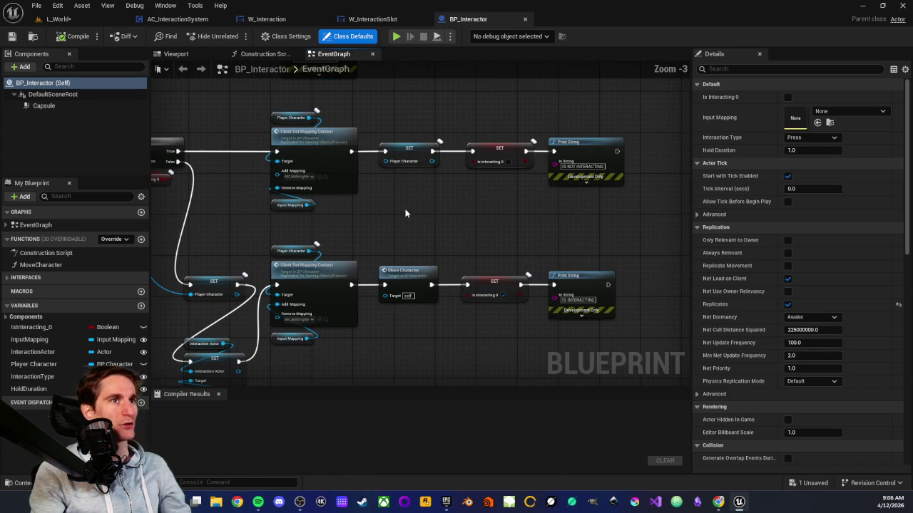
left_click_drag(219, 231, 278, 224)
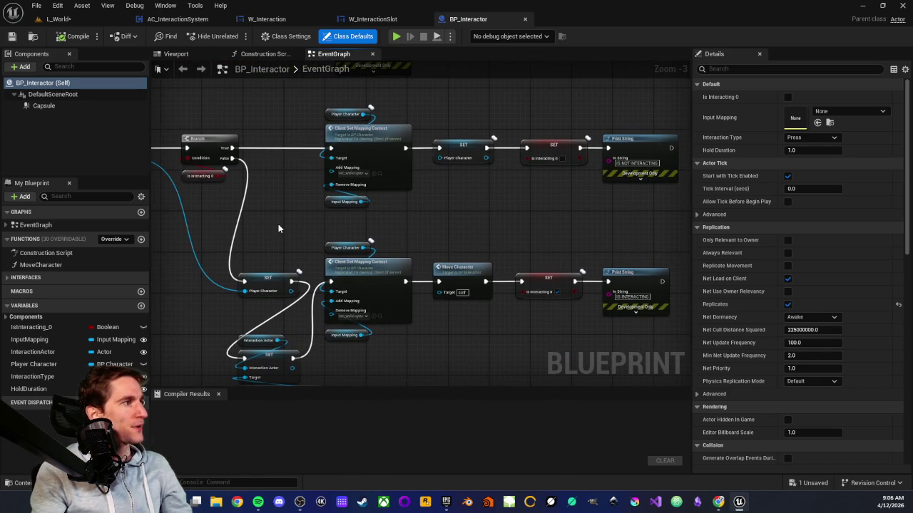
left_click(9, 279)
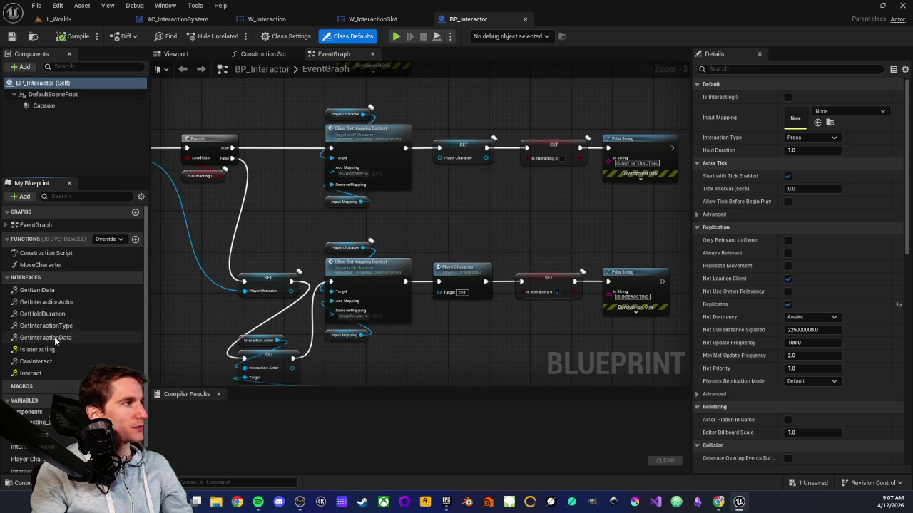
double_click(39, 362)
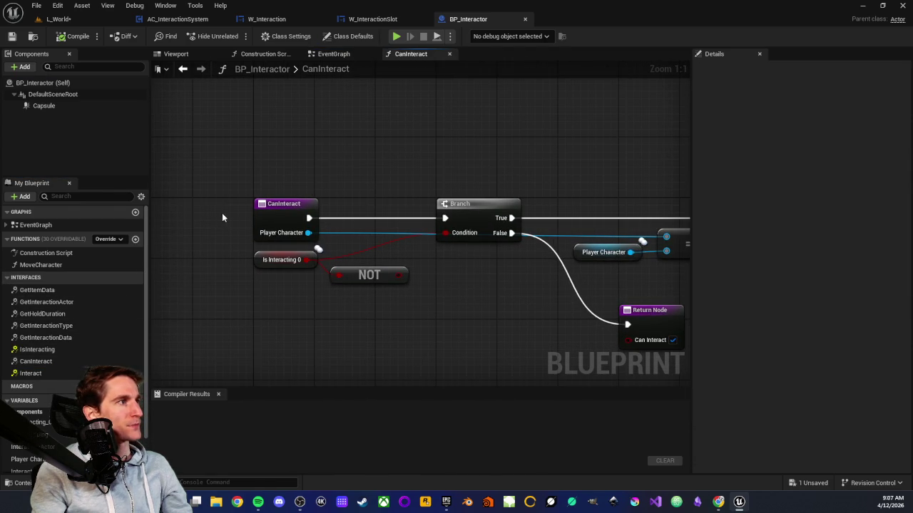
mouse_move(464, 285)
left_mouse_down()
mouse_move(299, 283)
mouse_move(286, 218)
left_mouse_up()
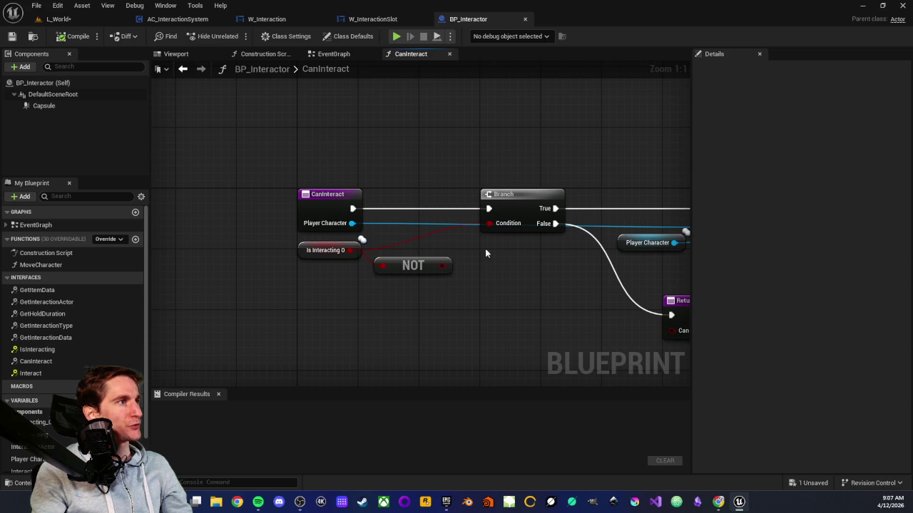
left_click_drag(443, 235, 390, 231)
left_click_drag(217, 234, 302, 275)
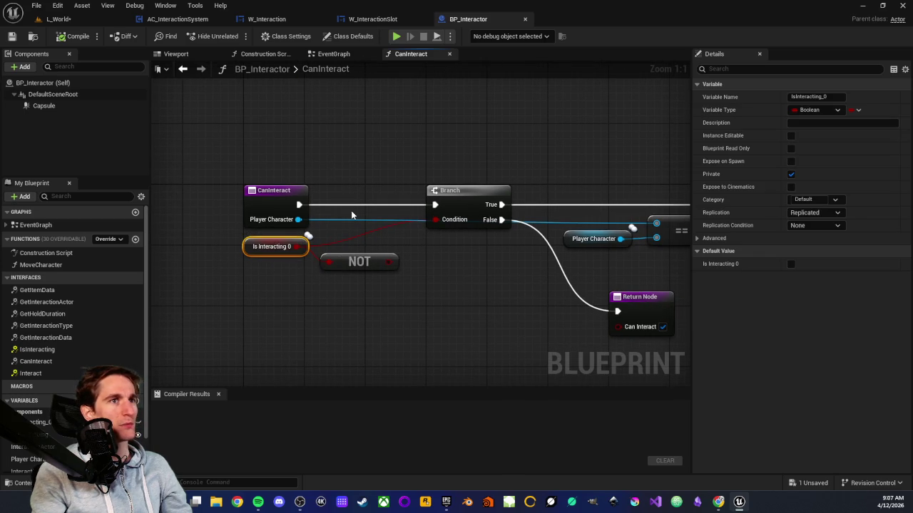
left_click(253, 303)
left_click(271, 247)
left_click(270, 290)
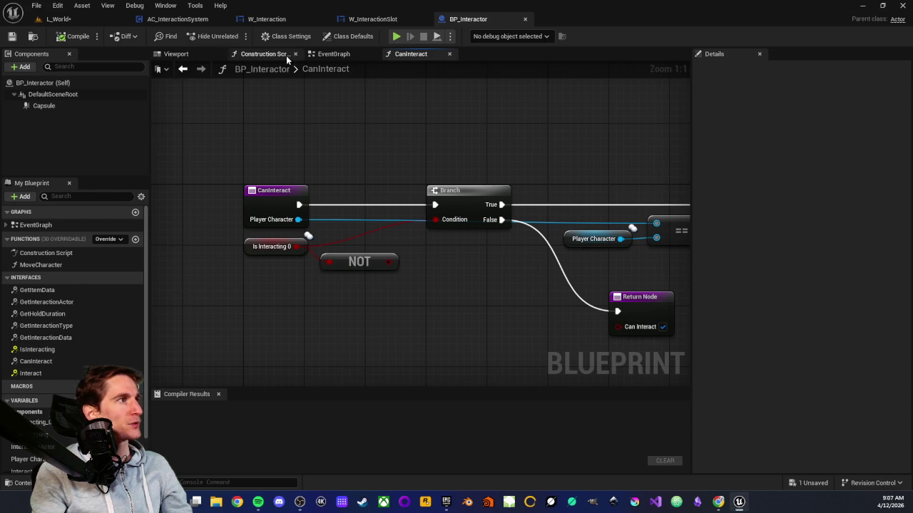
left_click(330, 53)
scroll(415, 221, "down", 3)
scroll(397, 241, "up", 3)
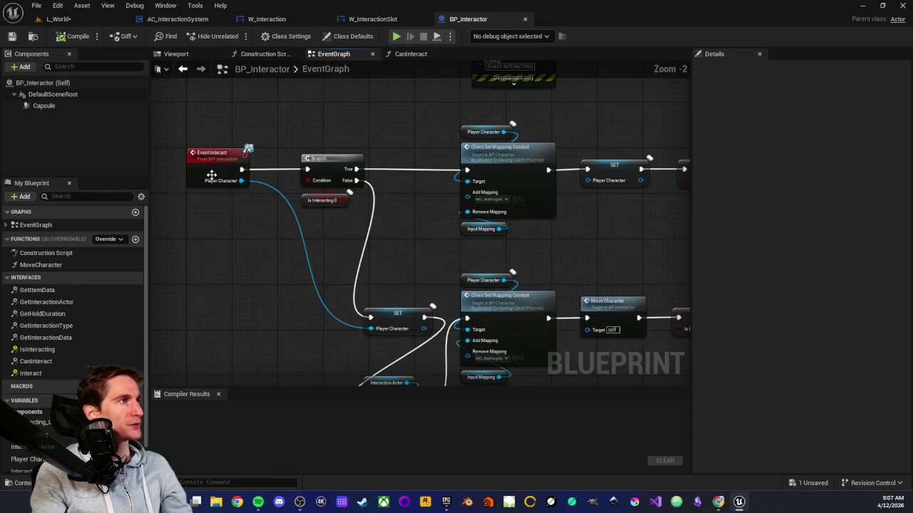
mouse_move(229, 163)
left_mouse_down()
mouse_move(320, 264)
mouse_move(320, 281)
left_mouse_up()
scroll(321, 278, "up", 2)
left_click(321, 283)
left_click_drag(403, 142, 433, 256)
left_click(507, 263)
mouse_move(523, 260)
left_mouse_down()
mouse_move(437, 243)
mouse_move(306, 127)
mouse_move(324, 121)
mouse_move(167, 159)
mouse_move(488, 164)
left_mouse_up()
left_click_drag(426, 159, 474, 289)
left_click(429, 278)
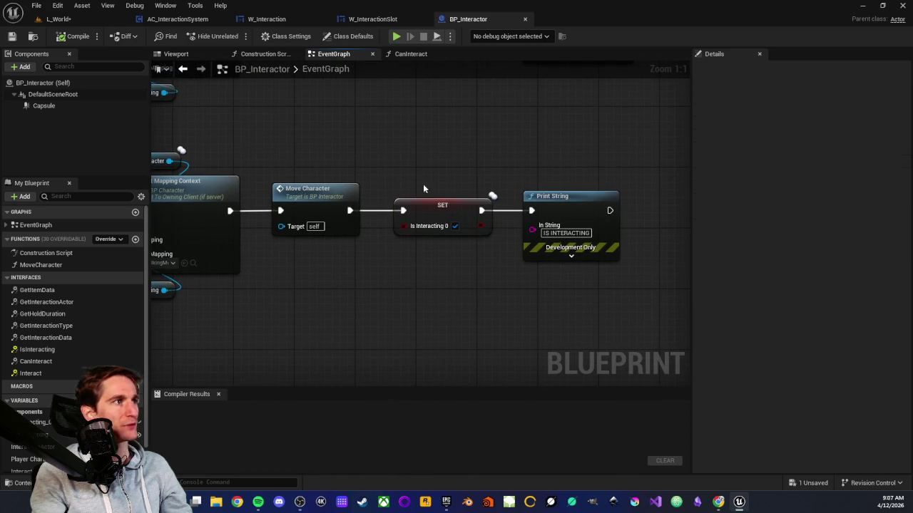
left_click_drag(430, 221, 483, 320)
scroll(482, 320, "down", 1)
scroll(482, 264, "down", 1)
left_click(482, 264)
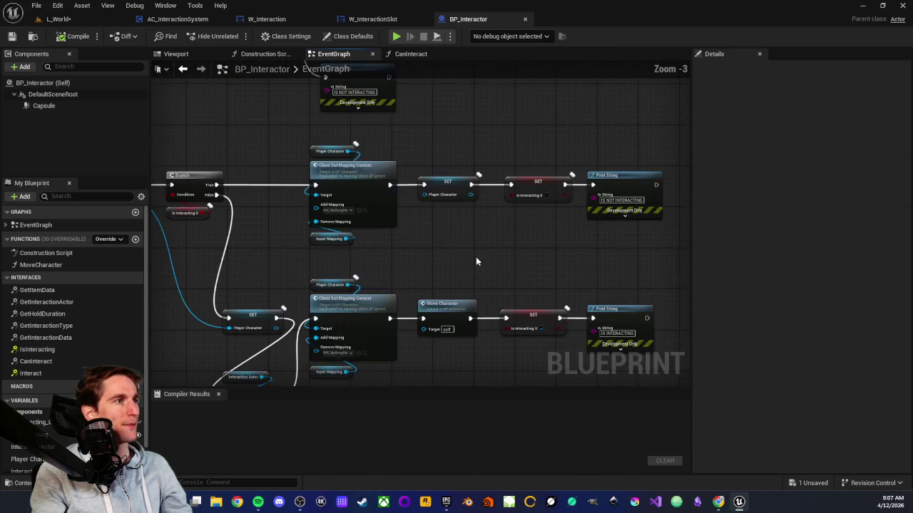
scroll(482, 264, "down", 1)
left_click_drag(482, 264, 540, 326)
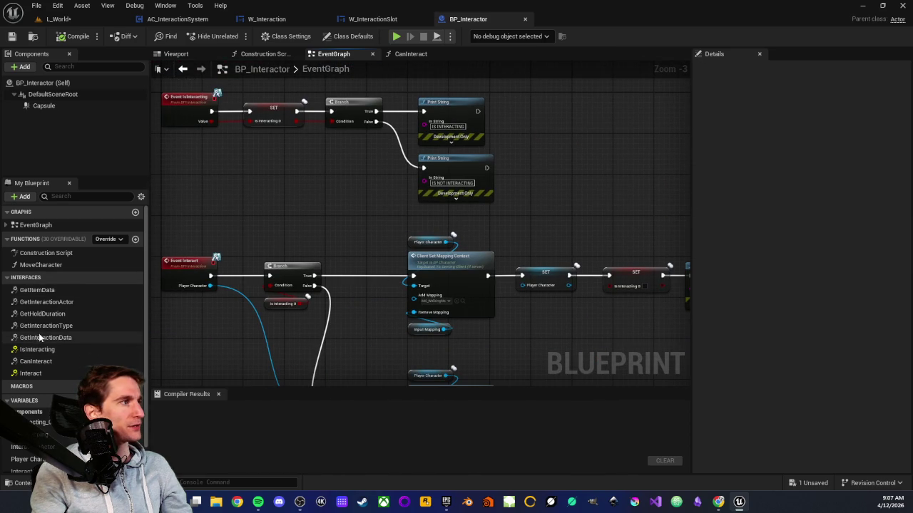
double_click(35, 362)
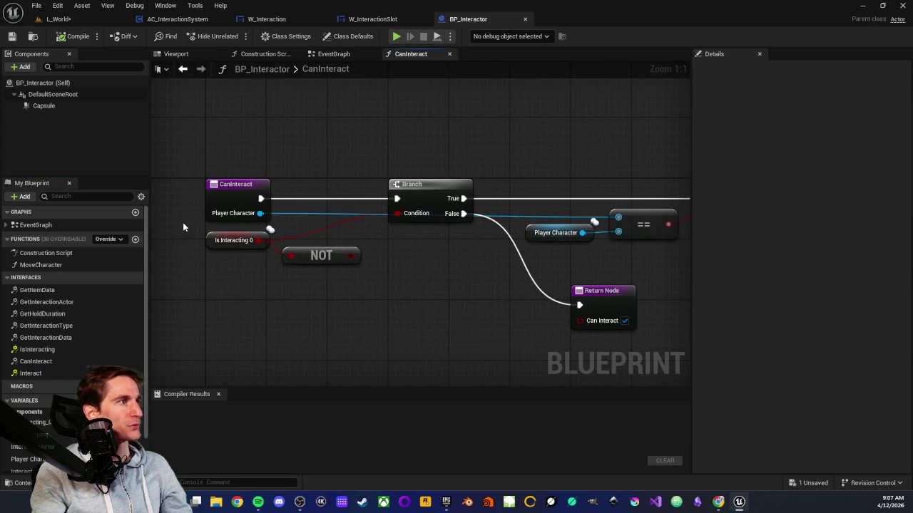
left_click(249, 241)
mouse_move(451, 255)
left_mouse_down()
mouse_move(360, 277)
mouse_move(338, 272)
left_mouse_up()
left_click(509, 181)
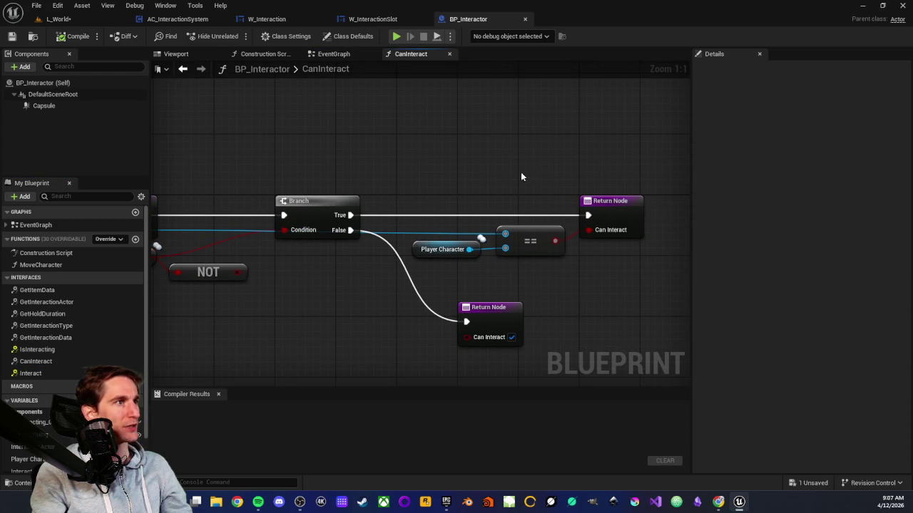
left_click_drag(437, 181, 516, 167)
mouse_move(393, 268)
left_mouse_down()
mouse_move(450, 256)
mouse_move(264, 264)
left_mouse_up()
left_click_drag(392, 222, 488, 246)
mouse_move(509, 293)
left_mouse_down()
mouse_move(318, 320)
mouse_move(424, 296)
left_mouse_up()
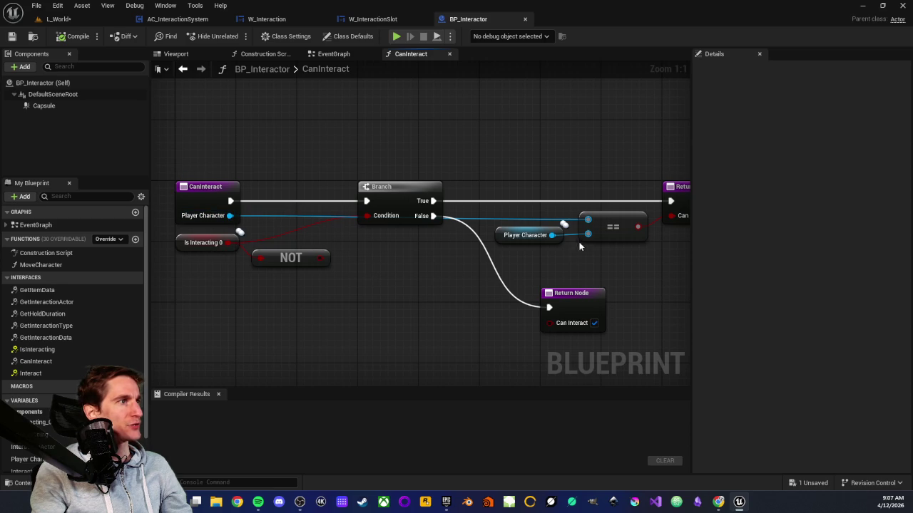
left_click_drag(517, 180, 646, 246)
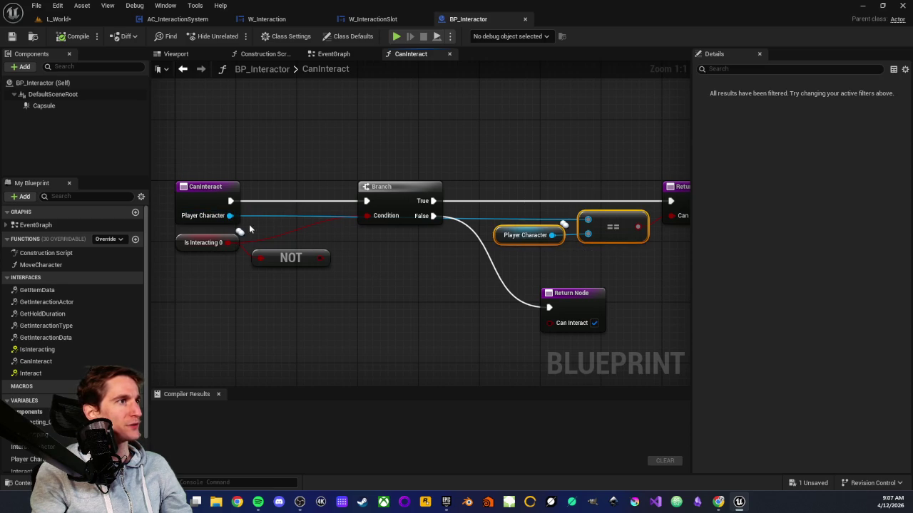
left_click_drag(520, 186, 609, 262)
left_click(395, 90)
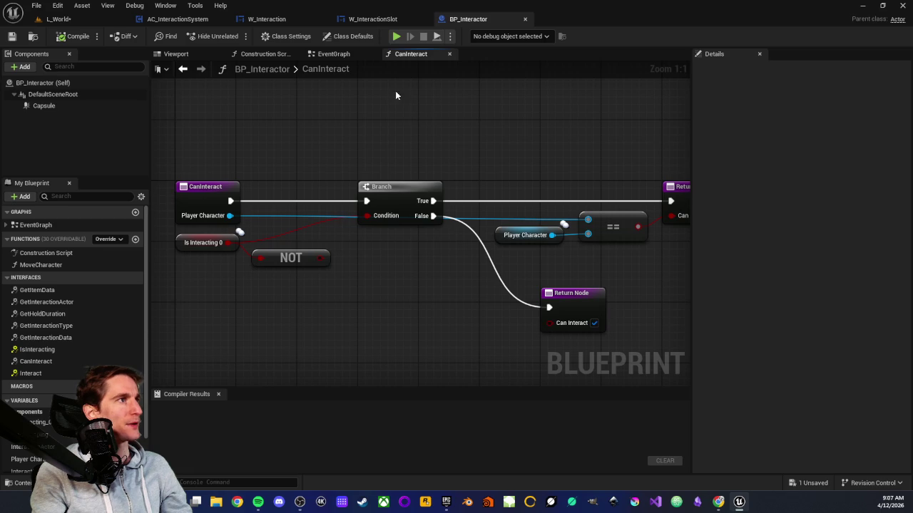
left_click(521, 235)
left_click(532, 257)
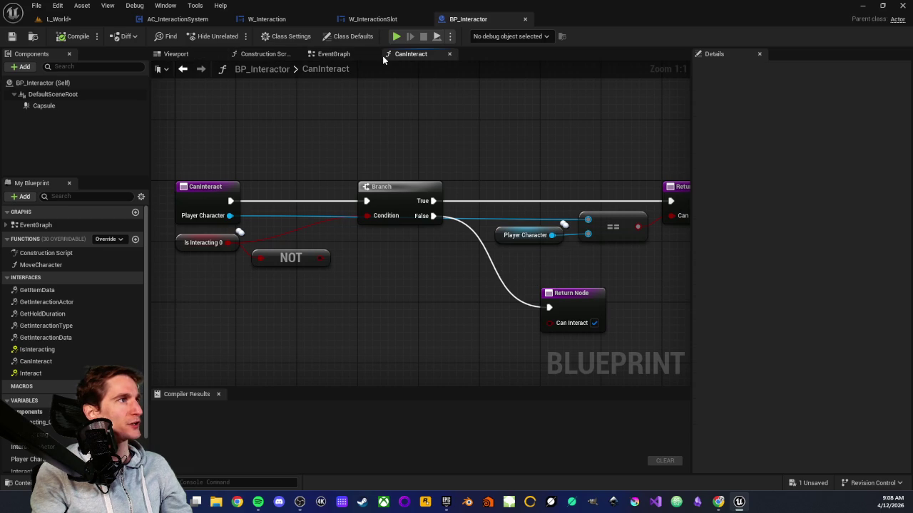
left_click(327, 57)
scroll(417, 96, "up", 3)
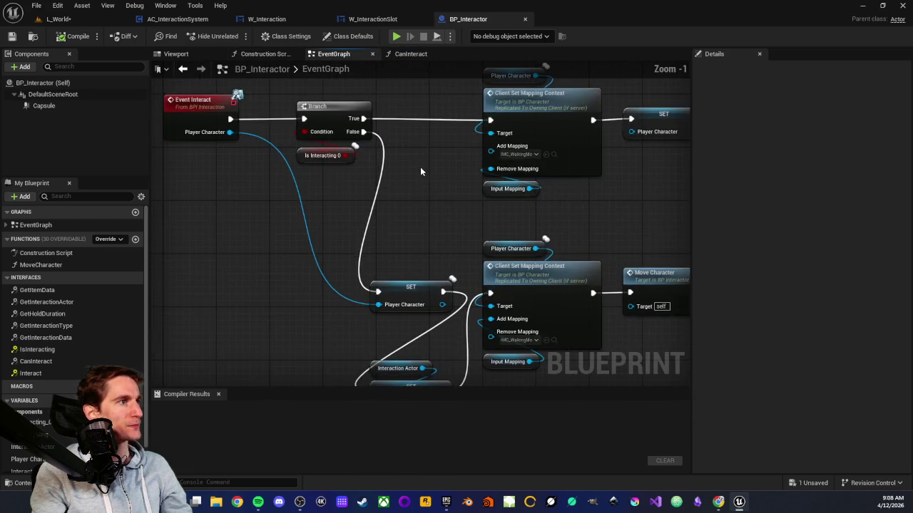
left_click_drag(433, 161, 426, 249)
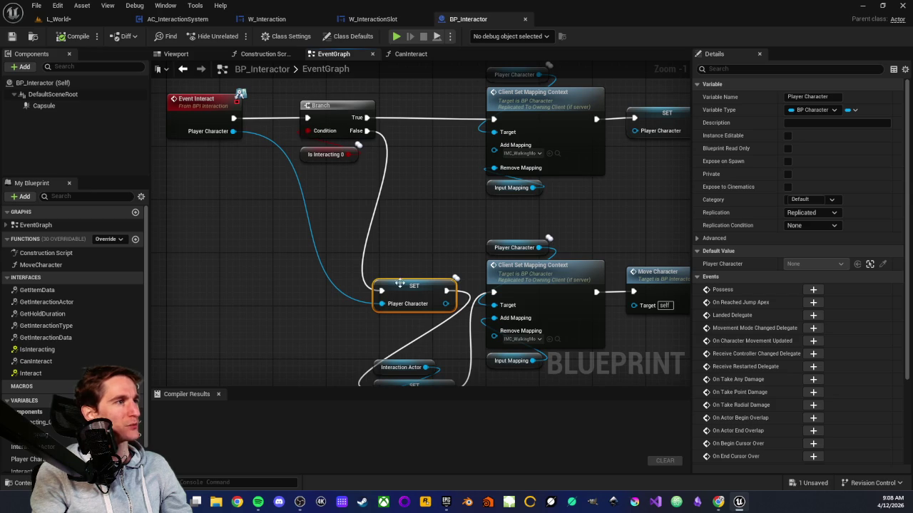
scroll(243, 176, "down", 1)
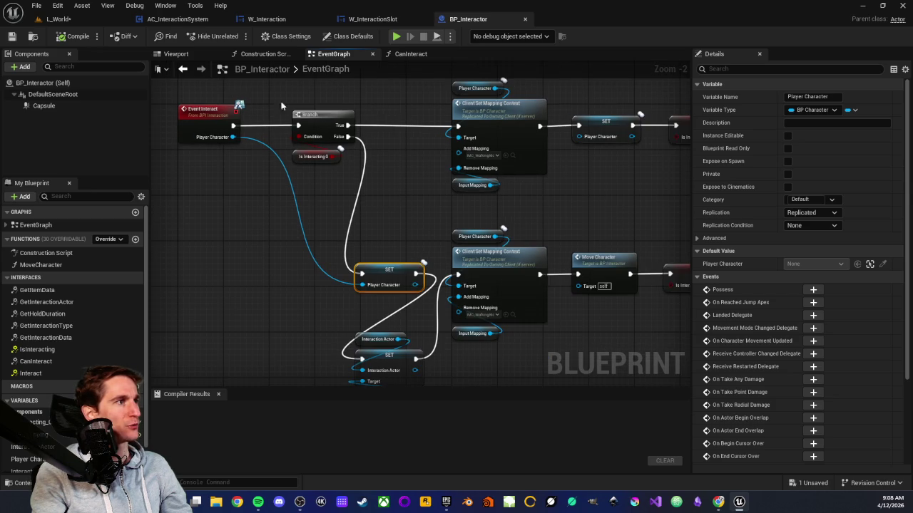
scroll(372, 239, "up", 2)
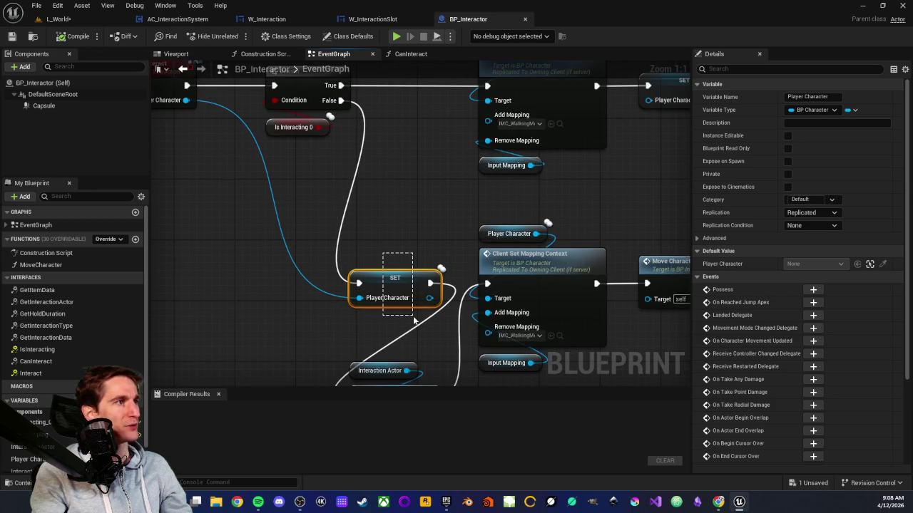
left_click(400, 237)
scroll(398, 218, "down", 2)
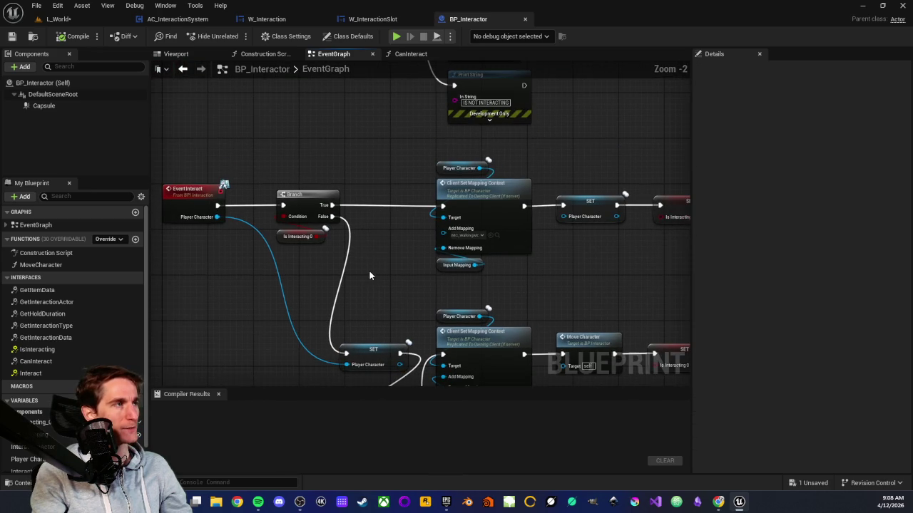
Inspect CanInteract's entry, Is Interacting, NOT, Branch and Player Character == nodes
left_click(411, 54)
scroll(493, 179, "up", 1)
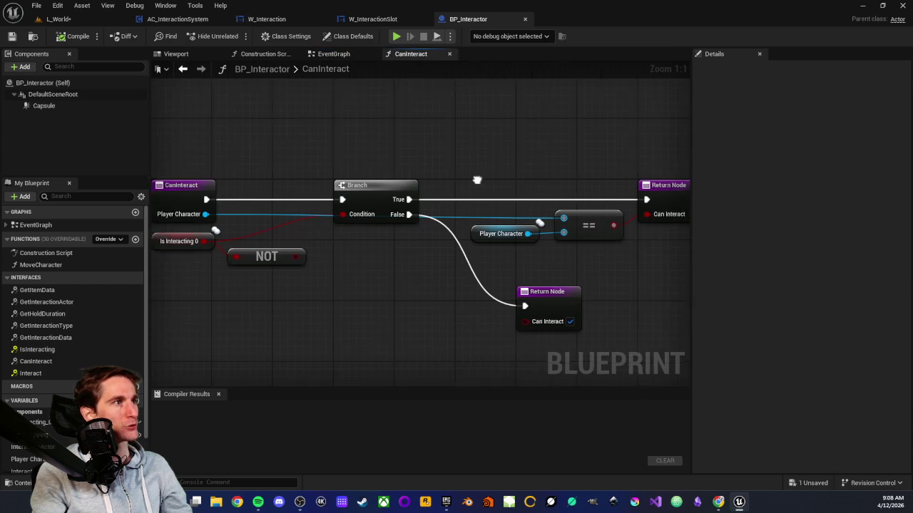
mouse_move(449, 163)
left_mouse_down()
mouse_move(555, 249)
mouse_move(543, 257)
left_mouse_up()
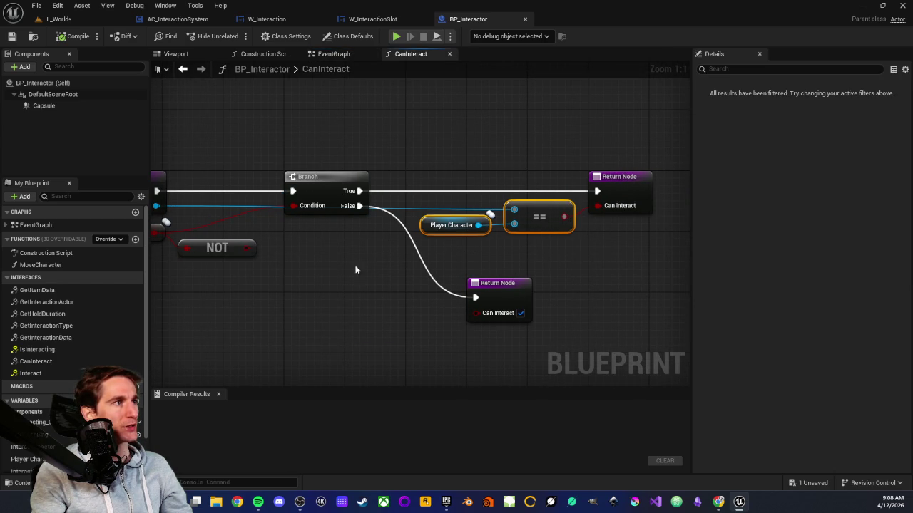
mouse_move(276, 180)
left_mouse_down()
mouse_move(407, 213)
mouse_move(348, 212)
mouse_move(508, 276)
left_mouse_up()
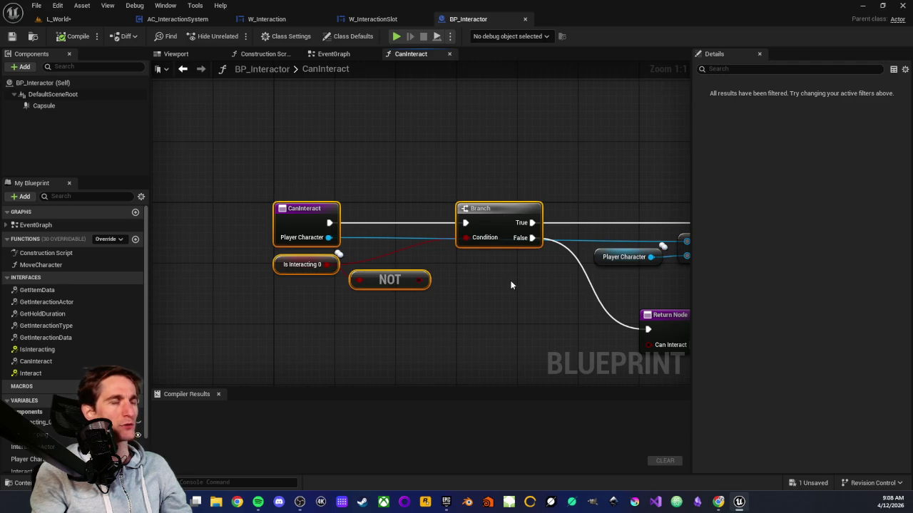
left_click(512, 285)
mouse_move(229, 183)
left_mouse_down()
mouse_move(470, 320)
mouse_move(363, 313)
mouse_move(505, 283)
mouse_move(478, 292)
left_mouse_up()
left_click(469, 317)
left_click_drag(239, 244, 299, 279)
left_click_drag(470, 261, 281, 283)
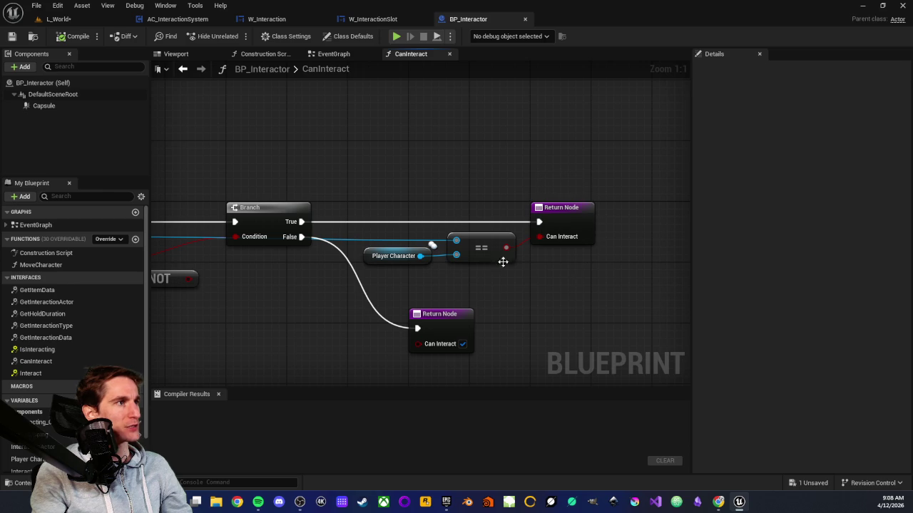
left_click_drag(470, 271, 484, 219)
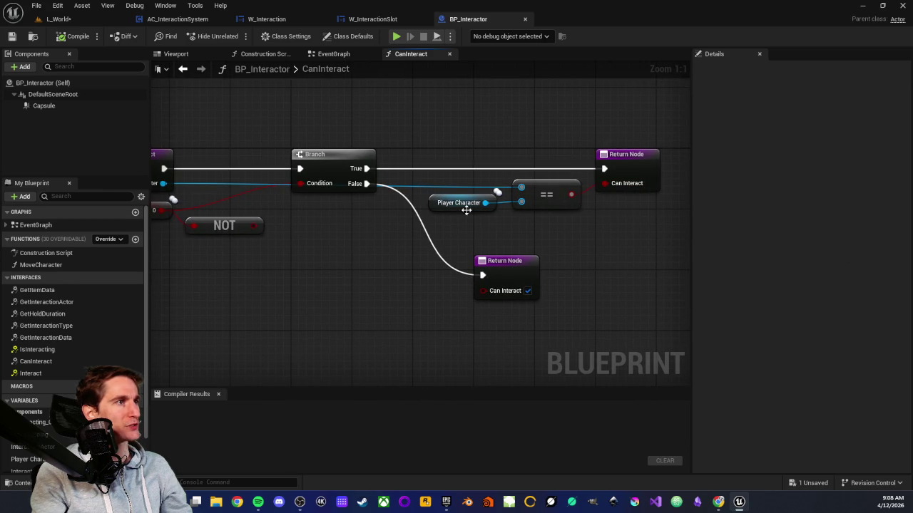
left_click_drag(450, 175, 549, 219)
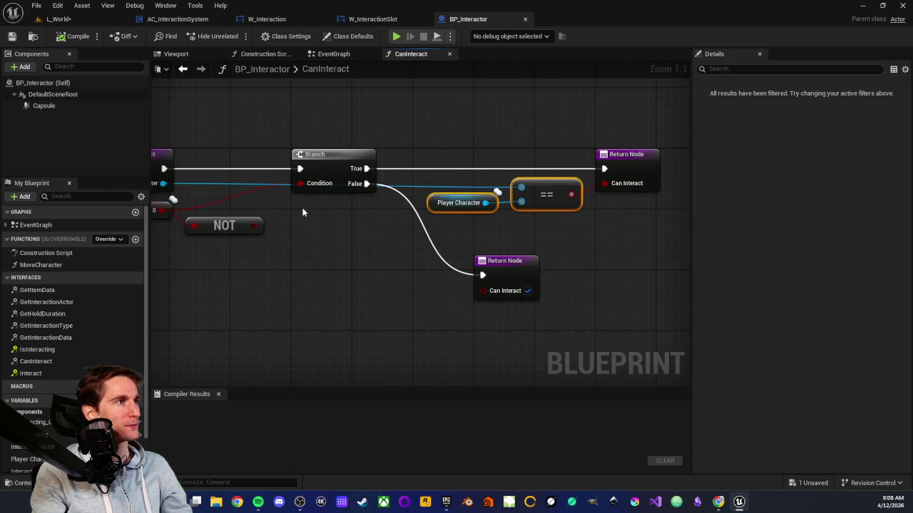
mouse_move(315, 230)
left_mouse_down()
mouse_move(434, 238)
mouse_move(389, 250)
mouse_move(318, 249)
mouse_move(226, 227)
mouse_move(258, 252)
mouse_move(198, 267)
left_mouse_up()
left_click(388, 250)
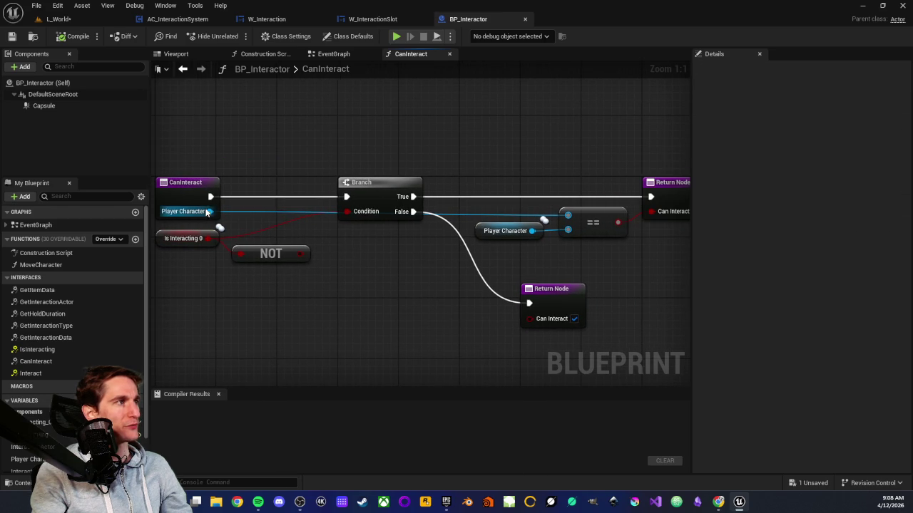
Re-examine the Player Character == comparison and both Return Nodes around the Branch outputs
left_click_drag(286, 224, 181, 235)
left_click_drag(392, 214, 489, 260)
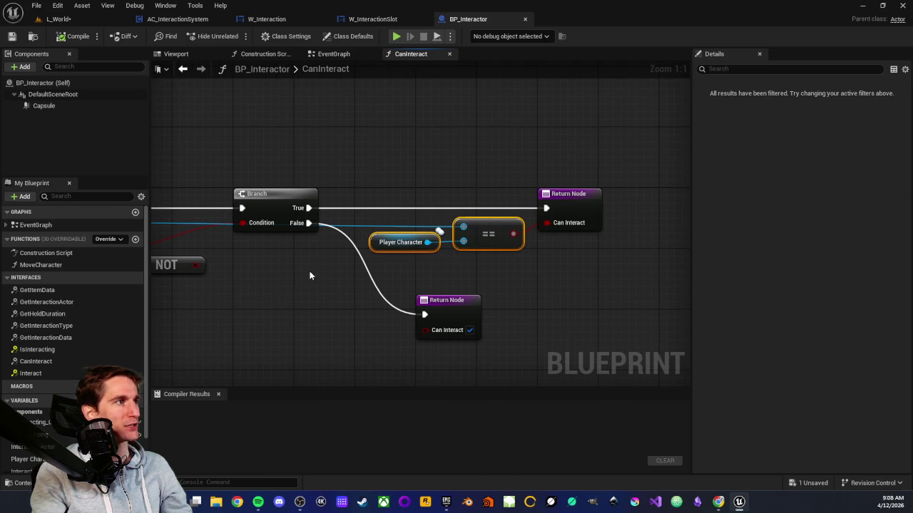
left_click_drag(310, 276, 234, 245)
mouse_move(428, 249)
left_mouse_down()
mouse_move(353, 291)
mouse_move(392, 266)
left_mouse_up()
left_click(388, 286)
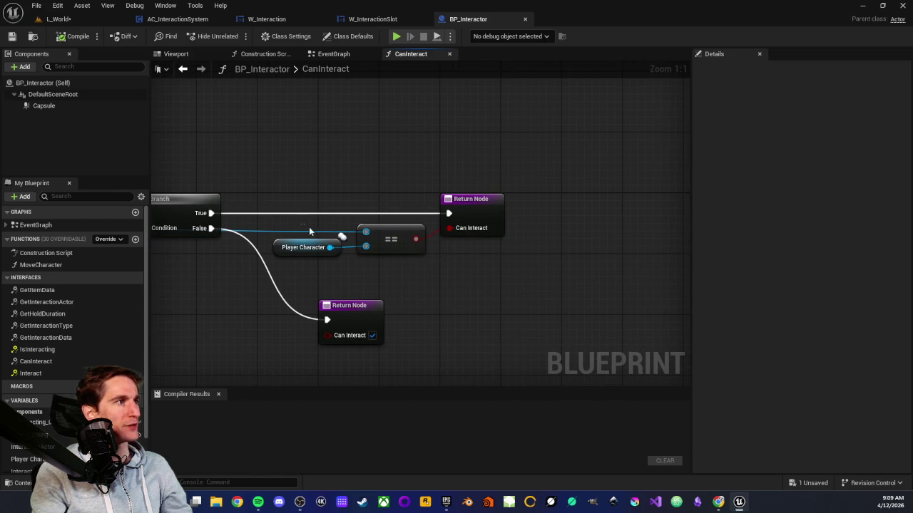
left_click_drag(432, 219, 325, 278)
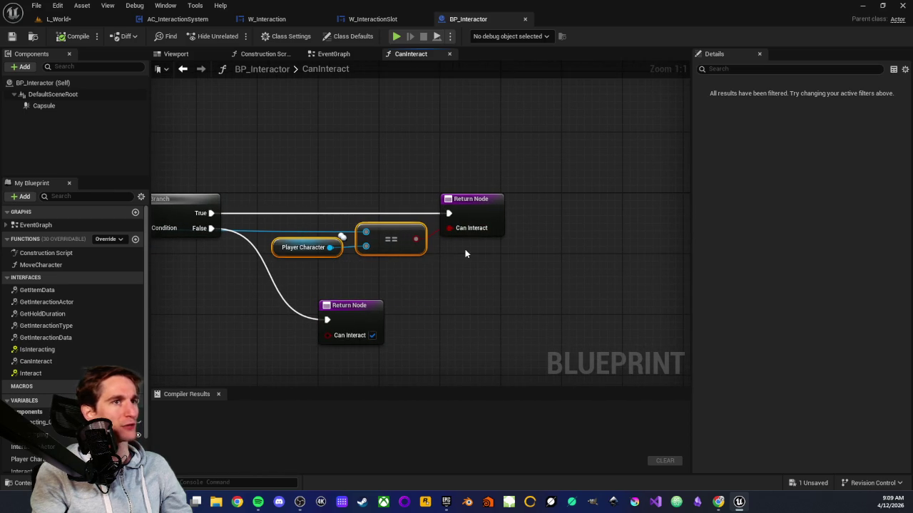
mouse_move(426, 258)
left_mouse_down()
mouse_move(291, 261)
mouse_move(258, 218)
left_mouse_up()
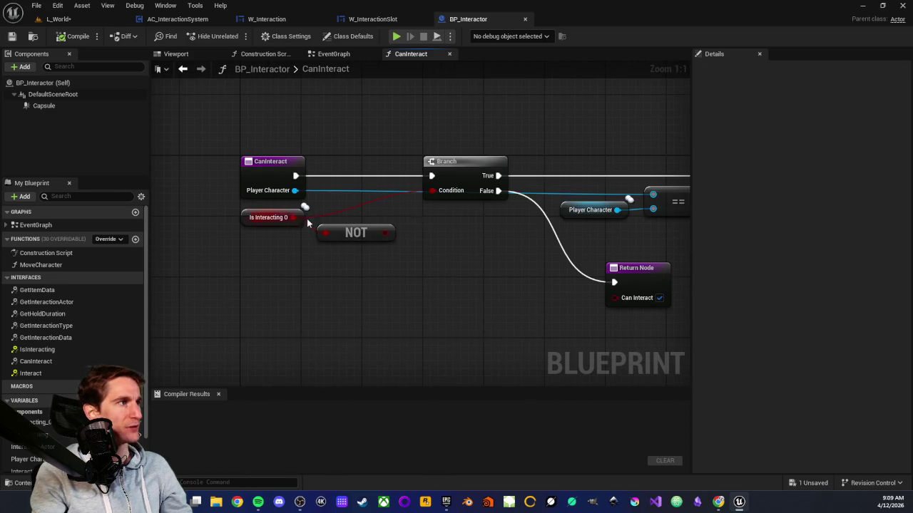
left_click_drag(515, 239, 288, 215)
left_click_drag(373, 224, 462, 311)
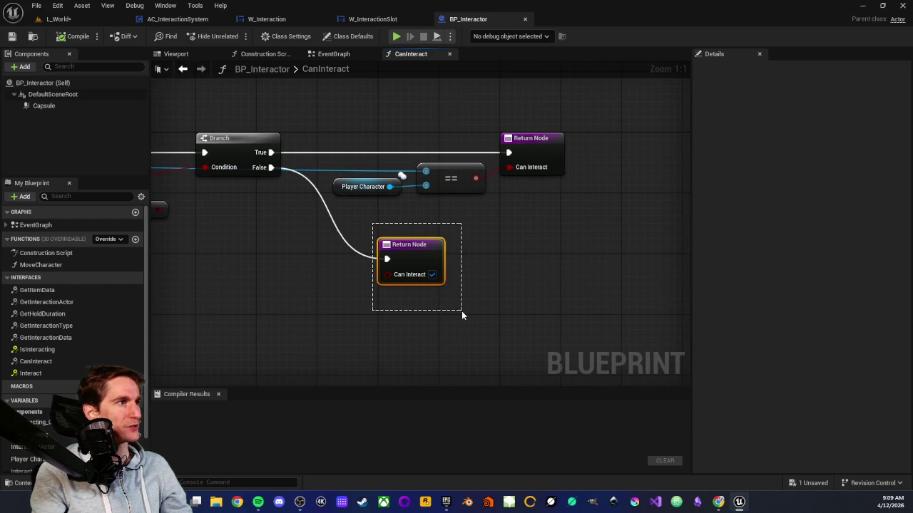
left_click(432, 275)
left_click(340, 290)
left_click_drag(341, 290, 339, 283)
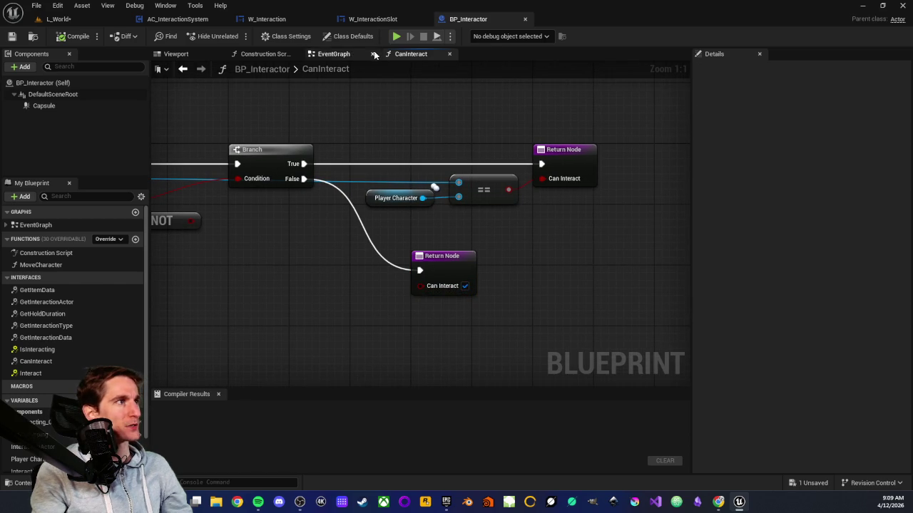
Check AC_InteractionSystem's Can Interact node and overlap events, then move the L_World camera toward the raft
left_click(176, 19)
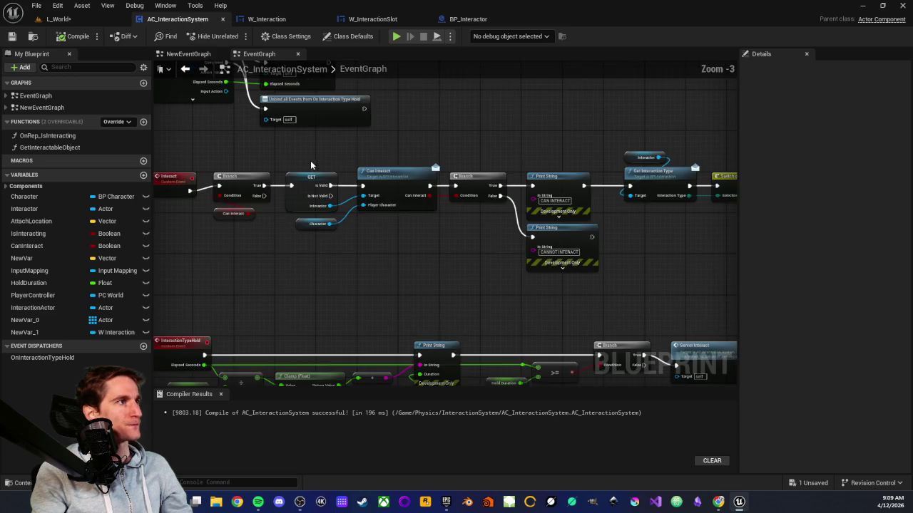
left_click_drag(313, 172, 321, 217)
left_click_drag(379, 206, 444, 326)
mouse_move(366, 314)
left_mouse_down()
mouse_move(379, 372)
mouse_move(401, 321)
mouse_move(359, 383)
mouse_move(350, 322)
mouse_move(251, 230)
left_mouse_up()
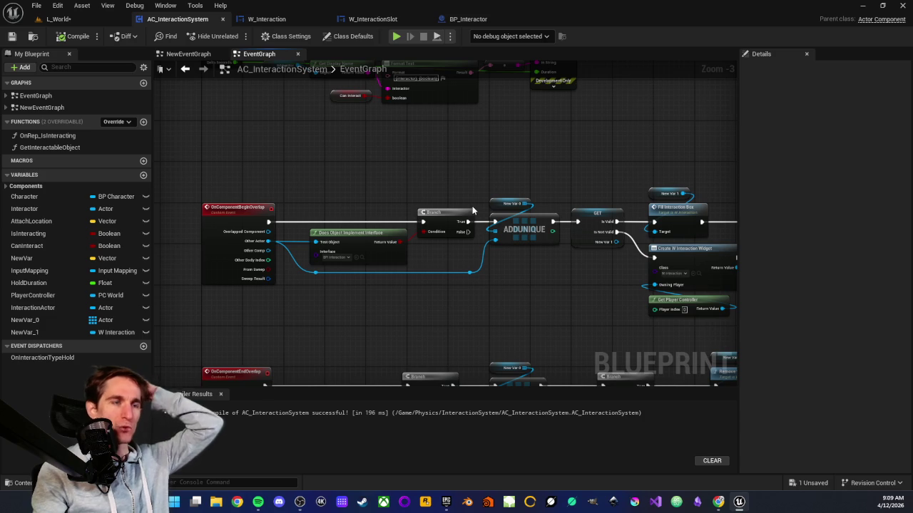
left_click(58, 19)
left_click_drag(333, 261, 383, 305)
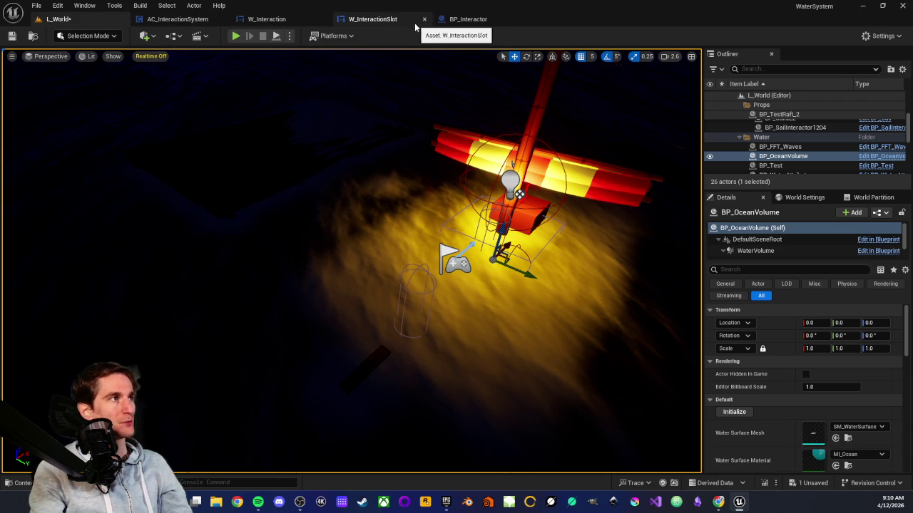
left_click(177, 21)
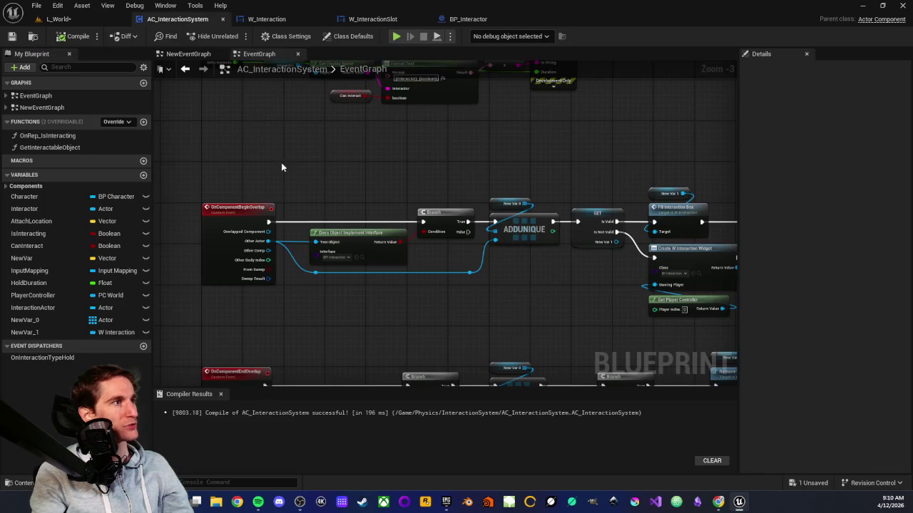
scroll(322, 286, "down", 2)
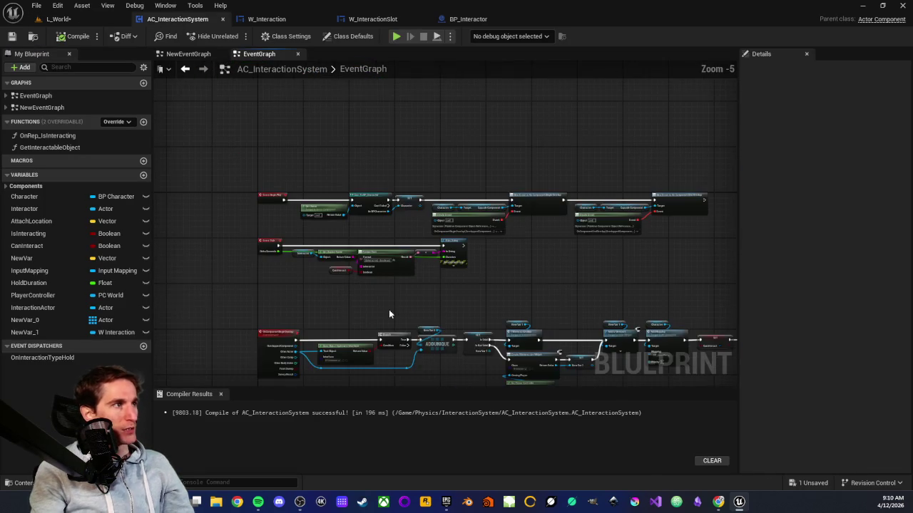
scroll(493, 229, "up", 3)
mouse_move(494, 229)
left_mouse_down()
mouse_move(457, 201)
mouse_move(480, 154)
left_mouse_up()
scroll(480, 154, "up", 2)
left_click_drag(471, 221, 422, 248)
scroll(422, 248, "down", 1)
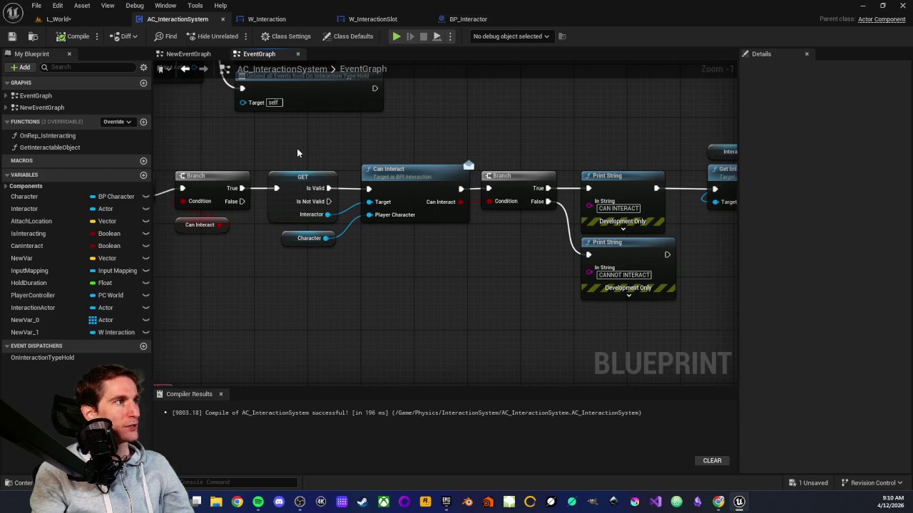
mouse_move(298, 153)
left_mouse_down()
mouse_move(545, 260)
mouse_move(544, 269)
mouse_move(636, 323)
left_mouse_up()
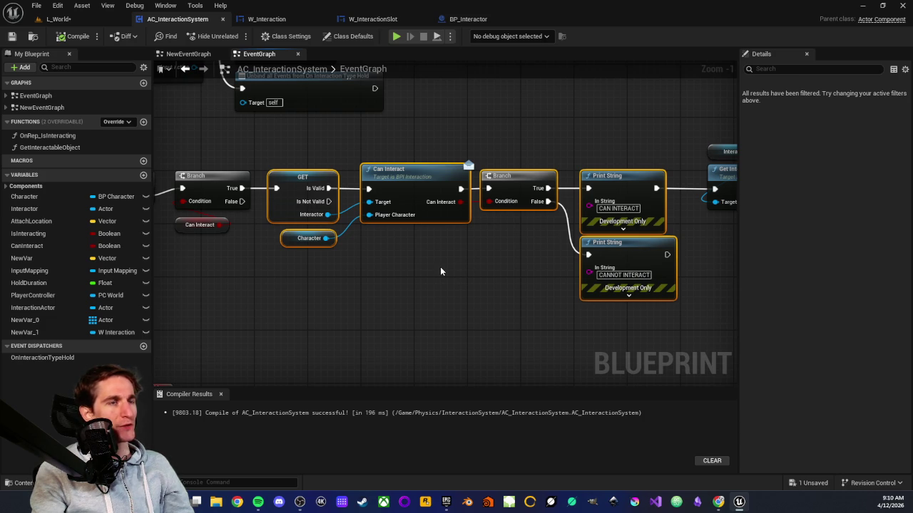
left_click(440, 267)
left_click_drag(440, 267, 401, 348)
left_click(59, 19)
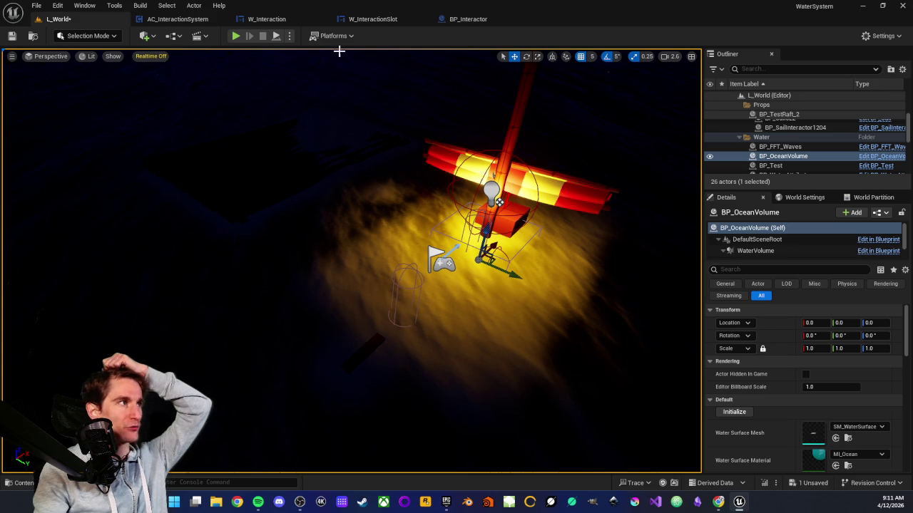
Pan AC_InteractionSystem's graph over the overlap events and briefly check the W_Interaction widget
left_click(179, 20)
scroll(390, 233, "down", 3)
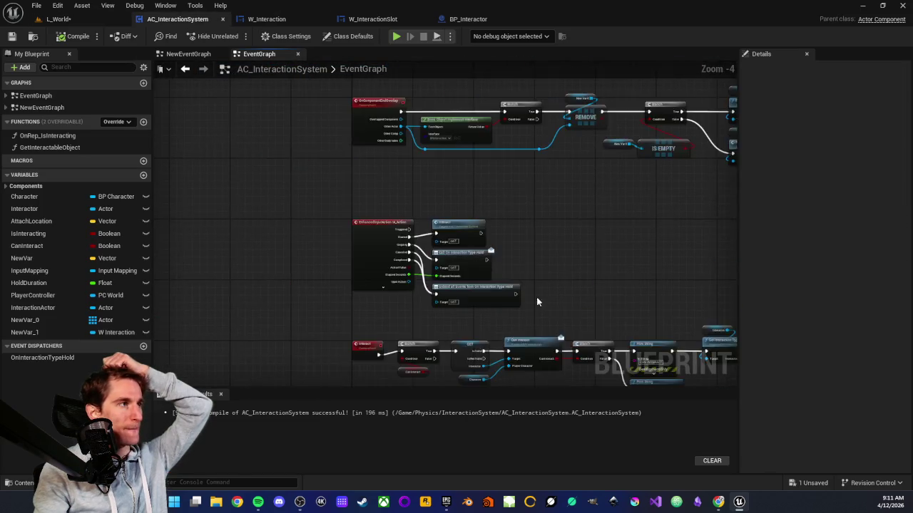
scroll(376, 213, "up", 3)
left_click_drag(376, 213, 365, 268)
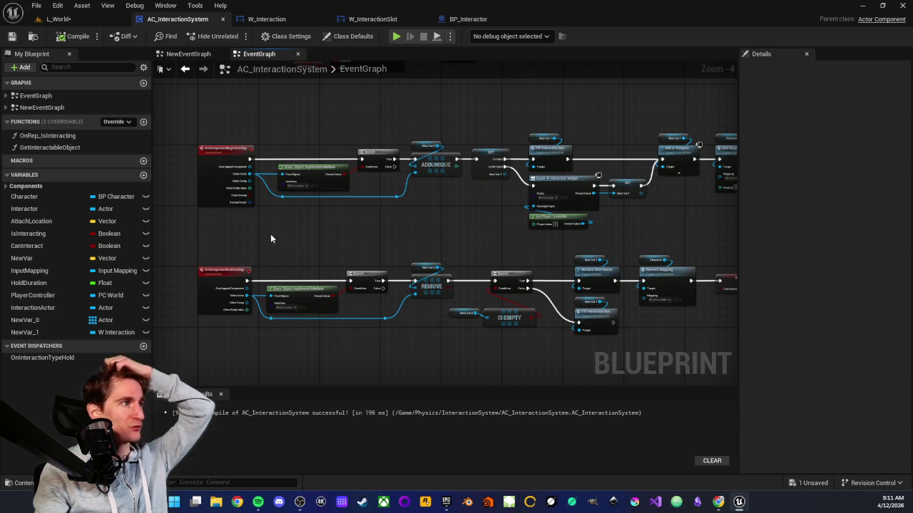
left_click_drag(266, 235, 286, 213)
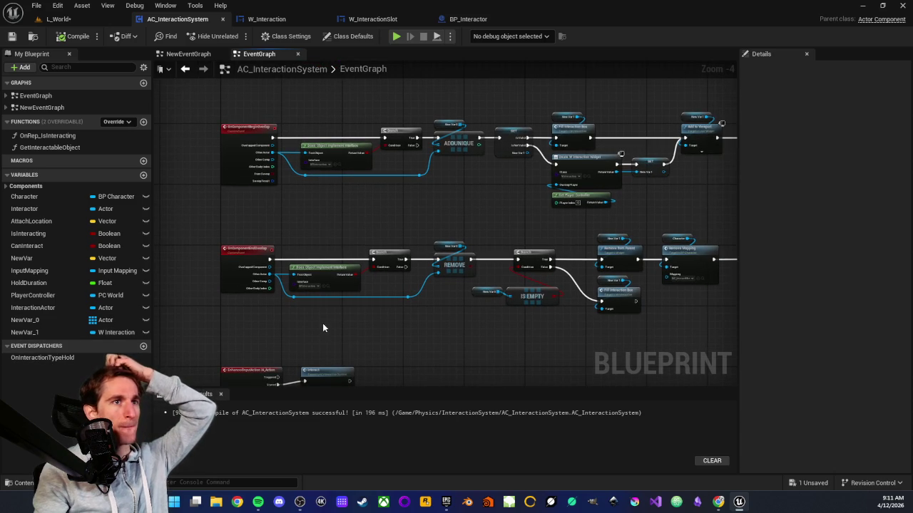
left_click(263, 21)
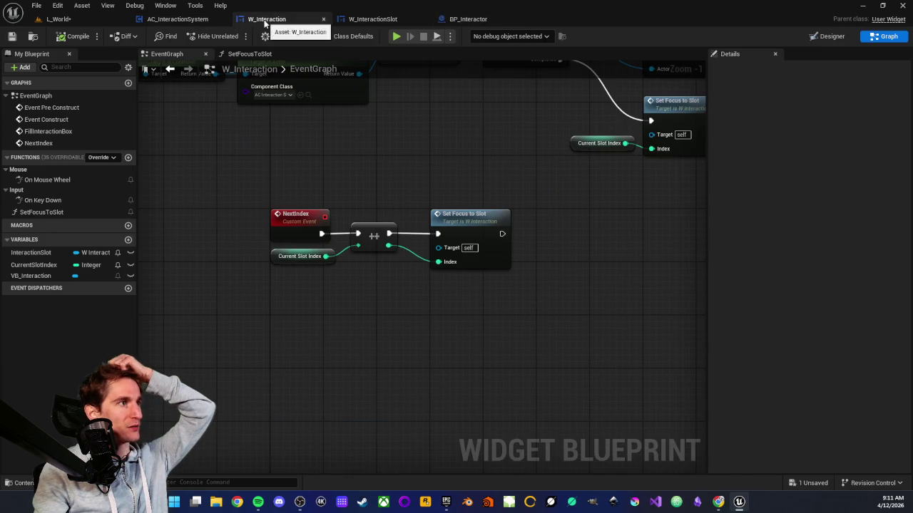
left_click(174, 21)
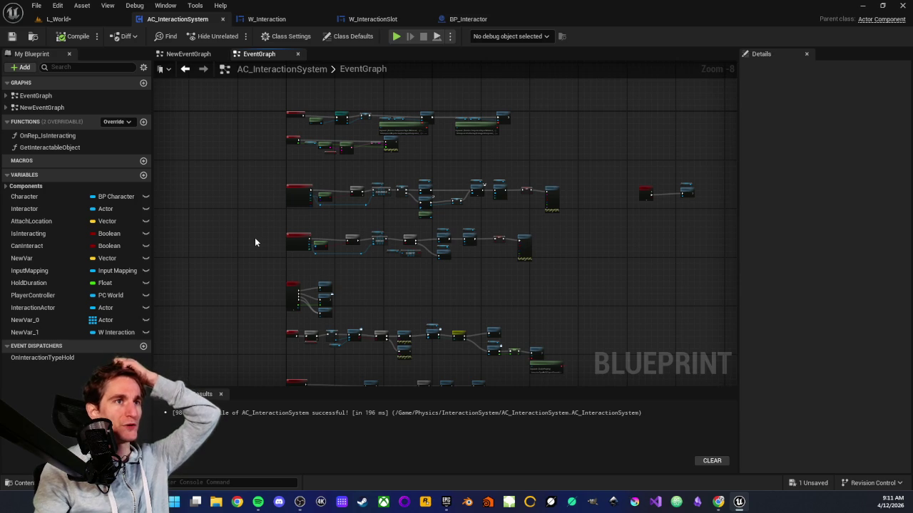
Compare the AddUnique and Remove nodes on New Var 0, framing the end-overlap removal logic
scroll(254, 219, "up", 3)
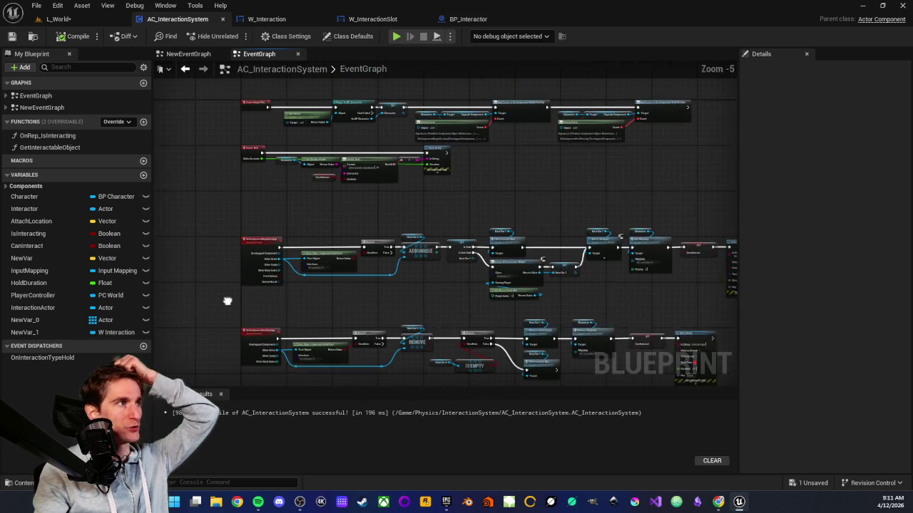
scroll(371, 252, "up", 2)
left_click_drag(428, 207, 439, 303)
scroll(452, 256, "down", 5)
left_click_drag(424, 238, 432, 335)
mouse_move(560, 258)
left_mouse_down()
mouse_move(341, 231)
mouse_move(427, 300)
mouse_move(389, 280)
mouse_move(379, 241)
mouse_move(464, 373)
mouse_move(465, 339)
left_mouse_up()
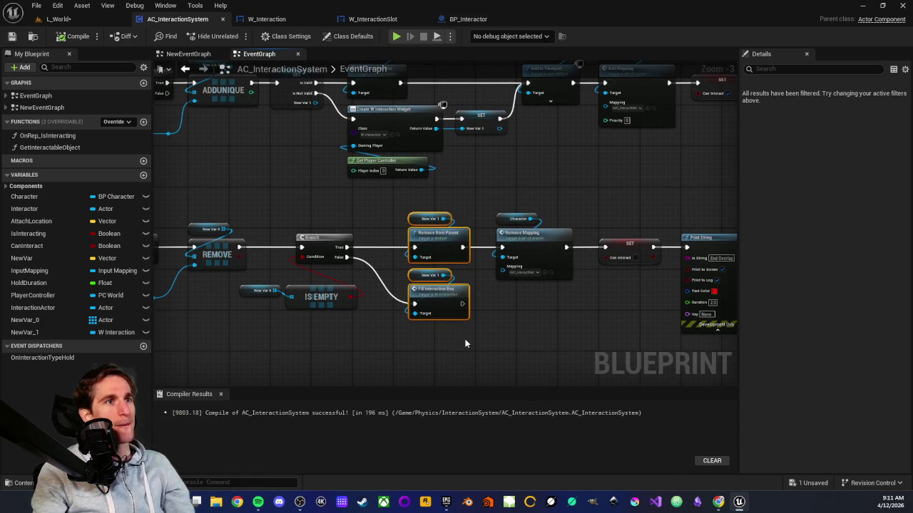
left_click(429, 357)
mouse_move(397, 198)
left_mouse_down()
mouse_move(464, 348)
mouse_move(476, 346)
left_mouse_up()
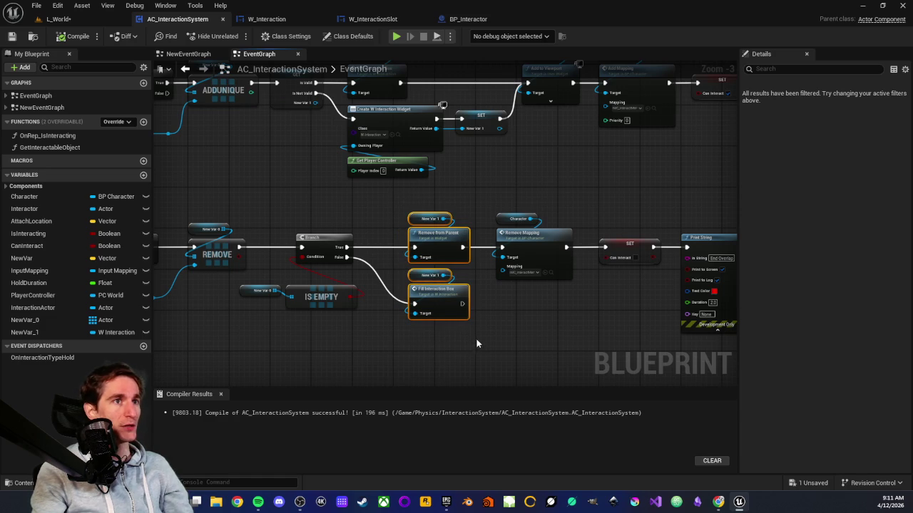
left_click_drag(338, 220, 389, 281)
scroll(318, 256, "up", 2)
left_click_drag(245, 142, 331, 173)
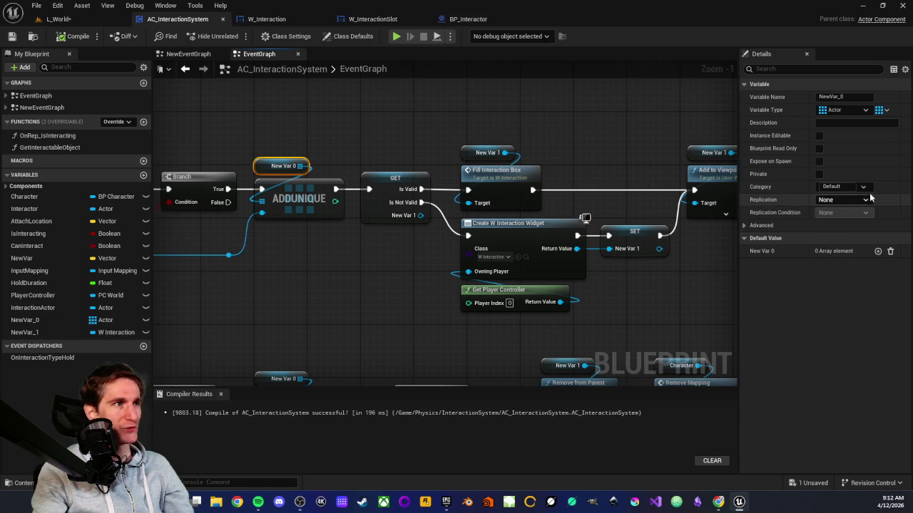
left_click(864, 201)
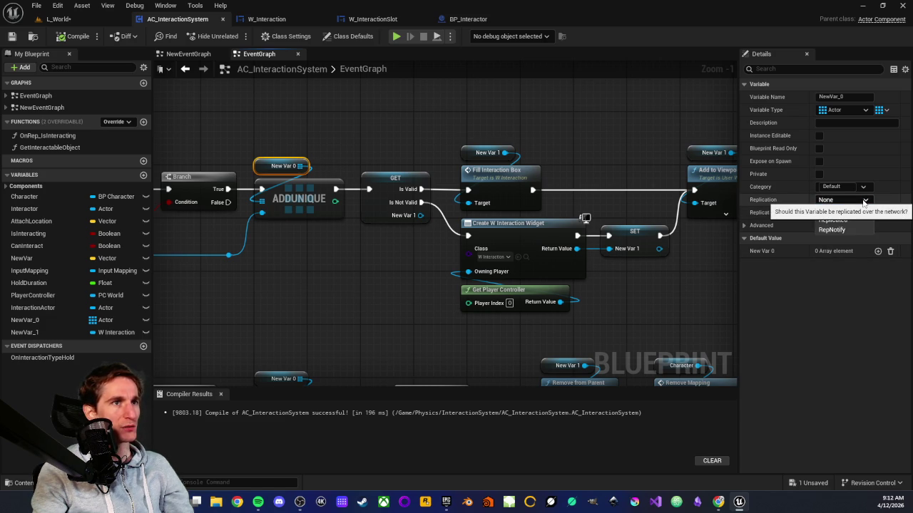
left_click(864, 201)
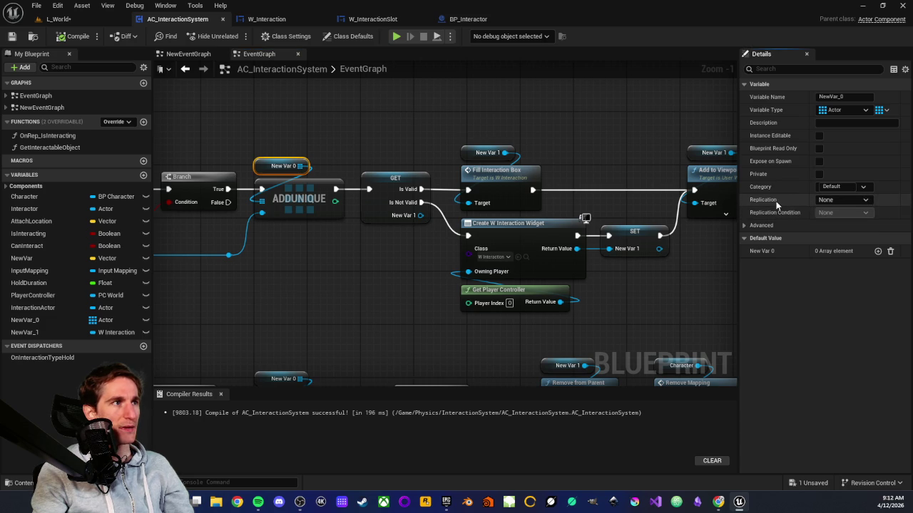
scroll(561, 273, "down", 2)
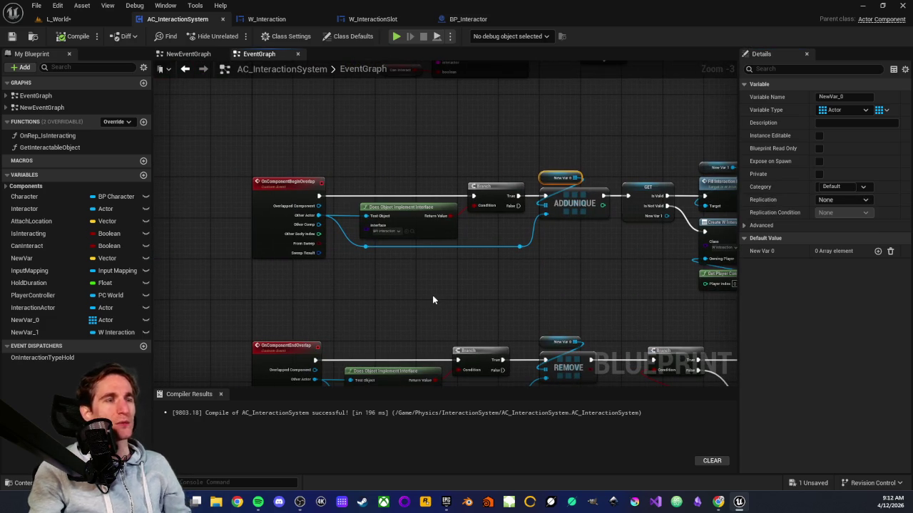
mouse_move(596, 283)
left_mouse_down()
mouse_move(441, 274)
mouse_move(425, 202)
mouse_move(355, 212)
left_mouse_up()
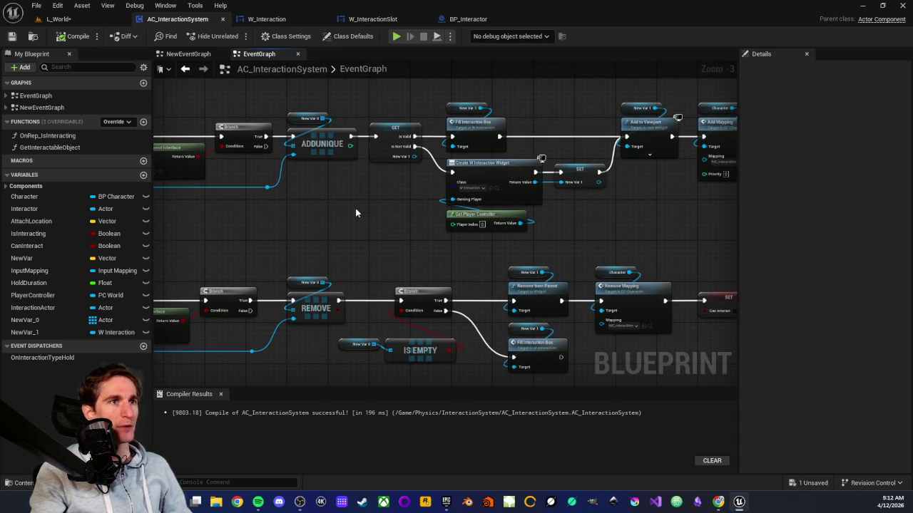
scroll(375, 206, "down", 1)
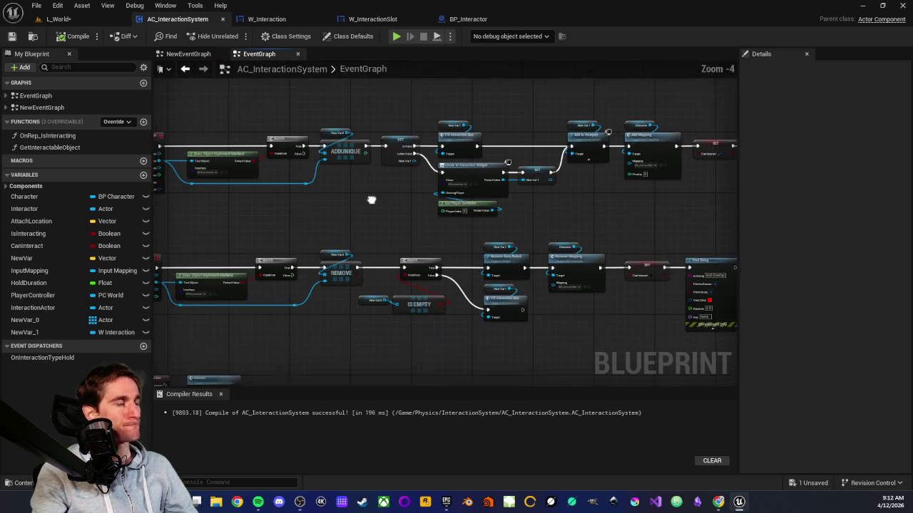
left_click_drag(400, 188, 368, 180)
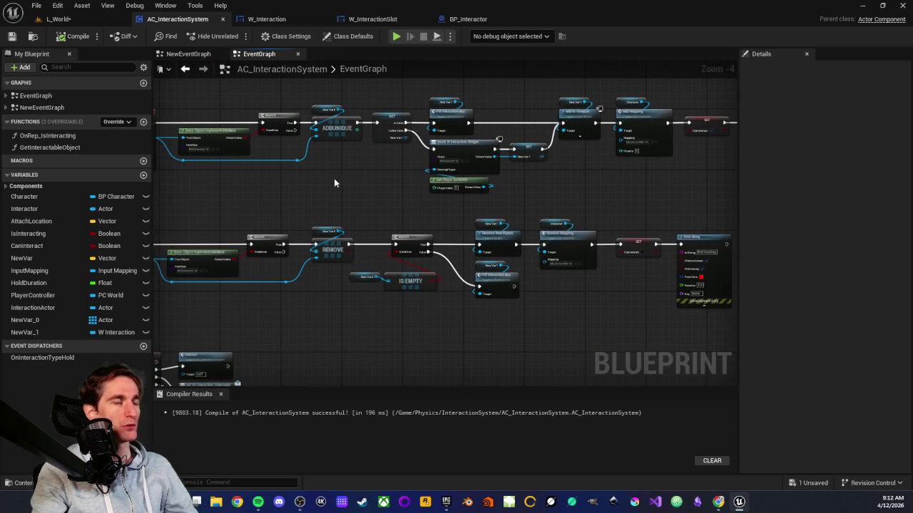
scroll(291, 180, "up", 3)
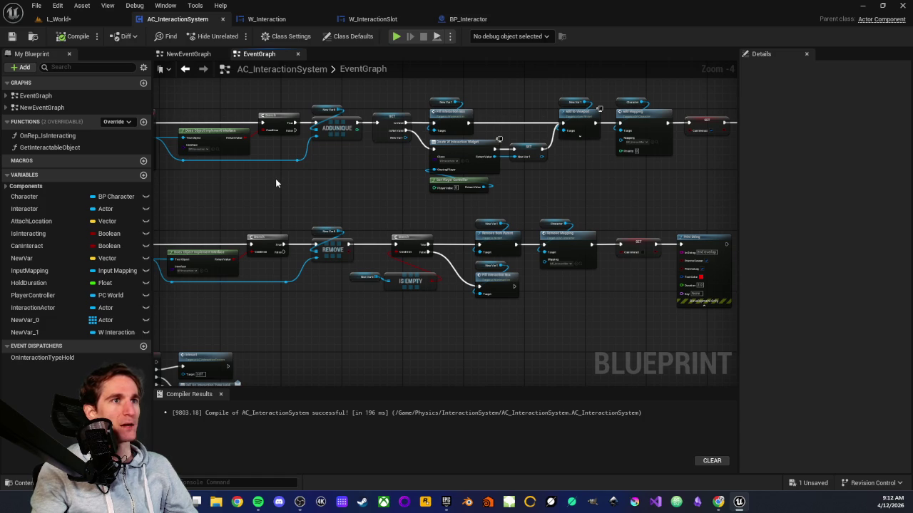
mouse_move(396, 221)
left_mouse_down()
mouse_move(266, 211)
mouse_move(454, 250)
mouse_move(477, 243)
left_mouse_up()
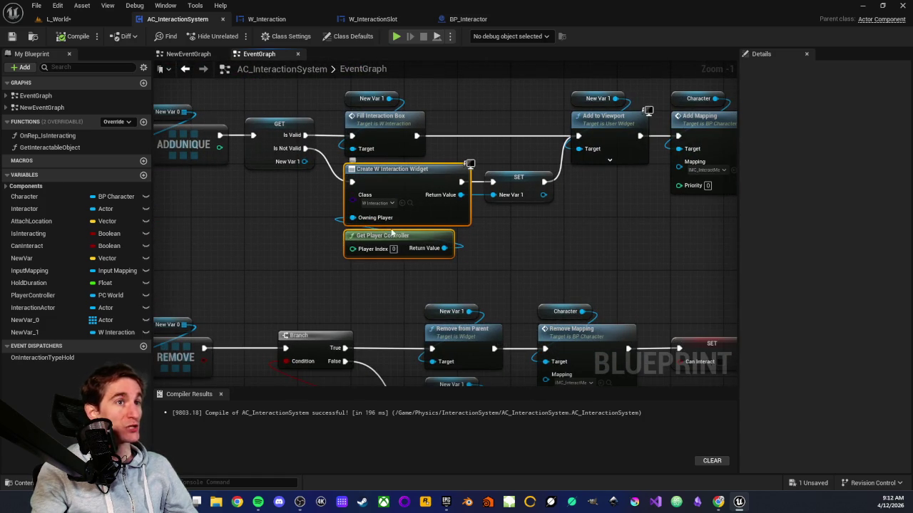
left_click_drag(307, 236, 475, 275)
left_click(420, 271)
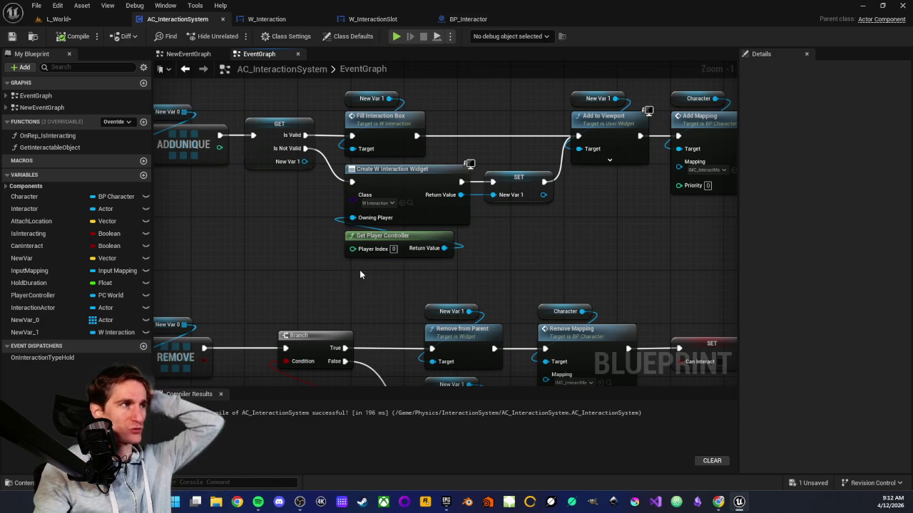
scroll(369, 271, "up", 1)
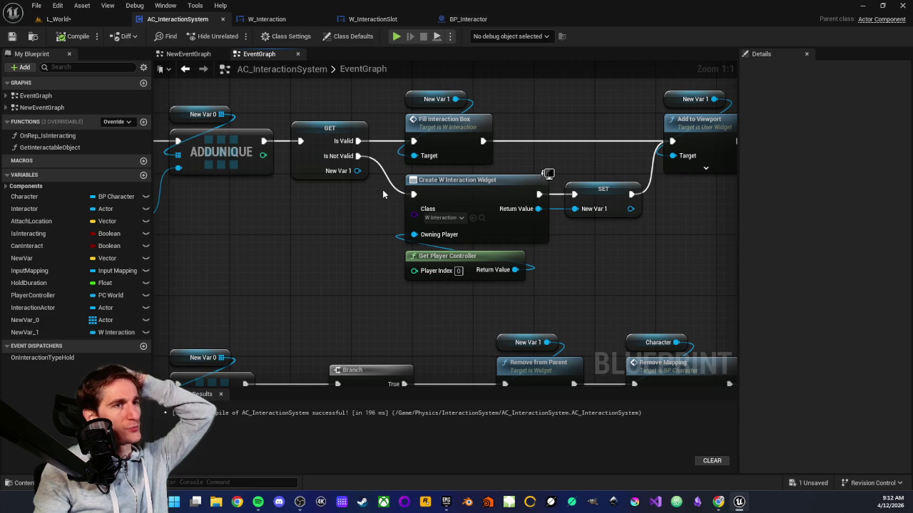
mouse_move(354, 208)
left_mouse_down()
mouse_move(381, 206)
mouse_move(377, 214)
mouse_move(390, 218)
left_mouse_up()
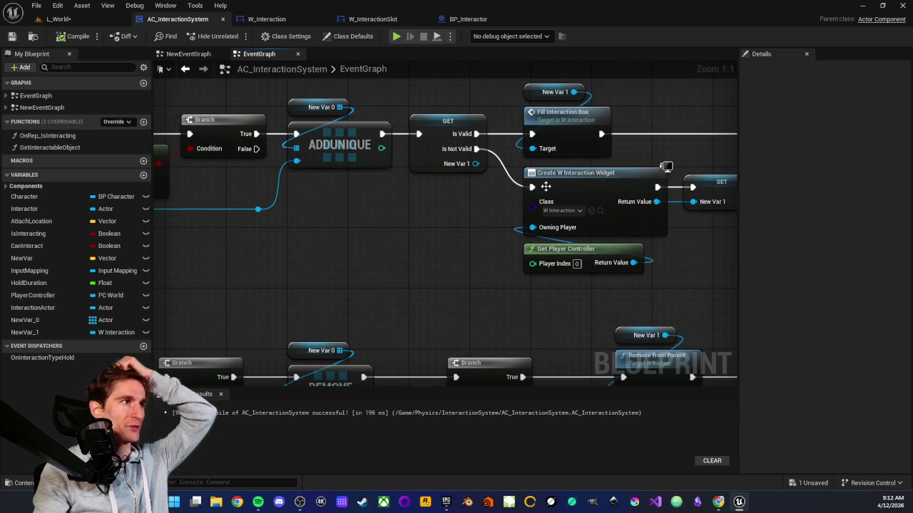
mouse_move(494, 179)
left_mouse_down()
mouse_move(646, 274)
mouse_move(673, 270)
mouse_move(318, 210)
mouse_move(310, 197)
mouse_move(459, 283)
mouse_move(487, 275)
left_mouse_up()
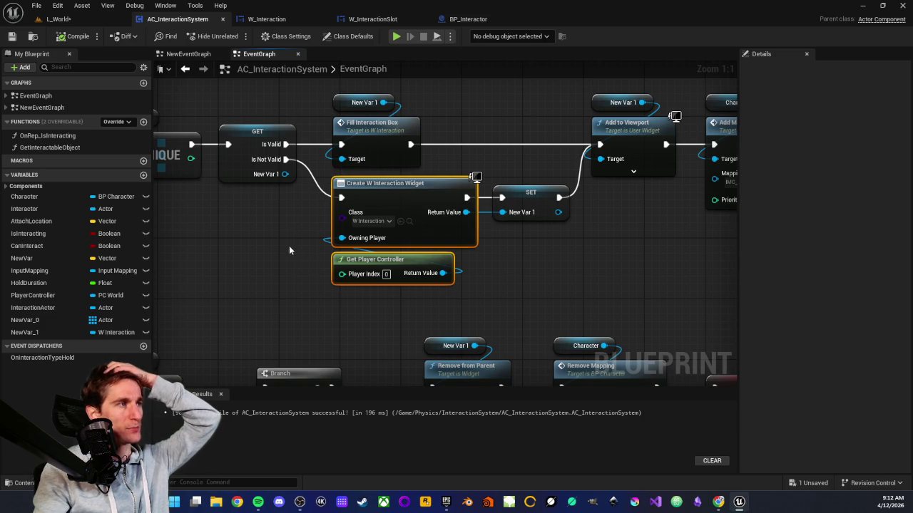
left_click(287, 210)
left_click_drag(287, 210, 462, 253)
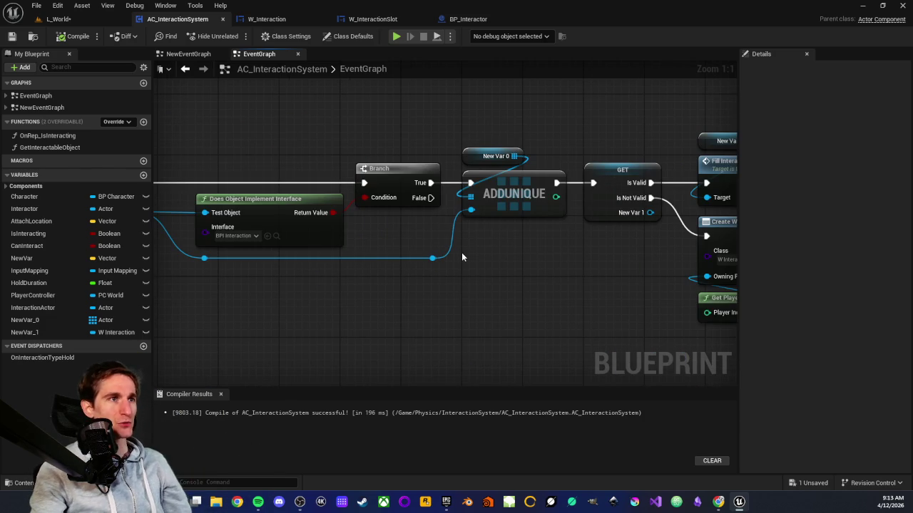
scroll(485, 271, "down", 4)
mouse_move(408, 267)
left_mouse_down()
mouse_move(504, 181)
mouse_move(459, 177)
mouse_move(499, 198)
mouse_move(532, 119)
mouse_move(435, 129)
left_mouse_up()
scroll(532, 119, "up", 1)
mouse_move(330, 134)
left_mouse_down()
mouse_move(595, 281)
mouse_move(621, 283)
left_mouse_up()
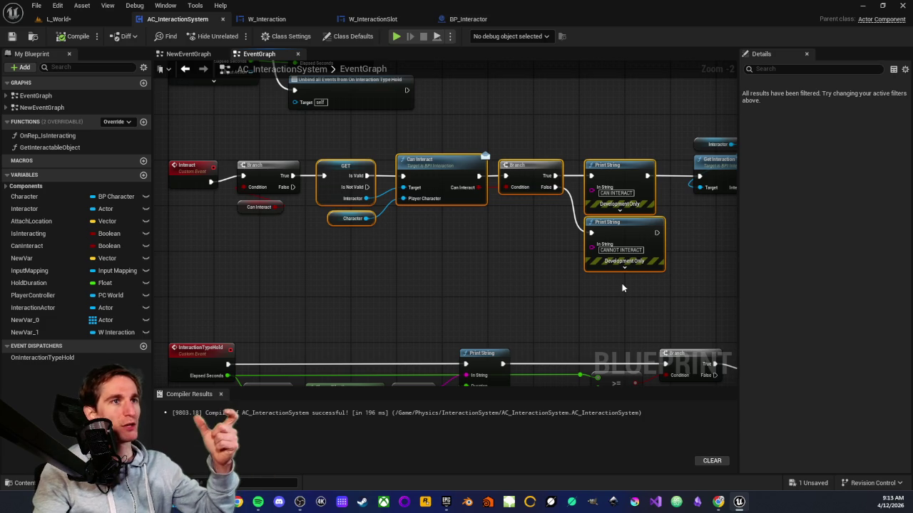
left_click_drag(308, 259, 340, 268)
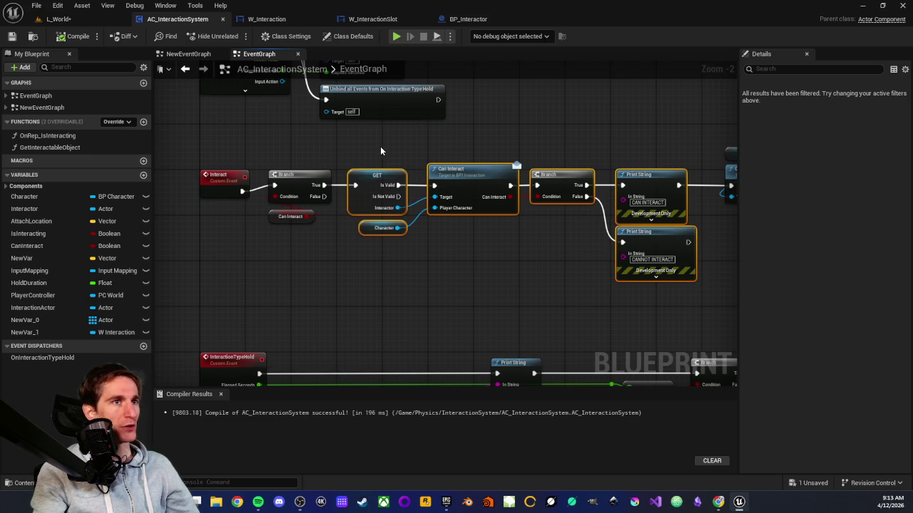
scroll(380, 146, "up", 3)
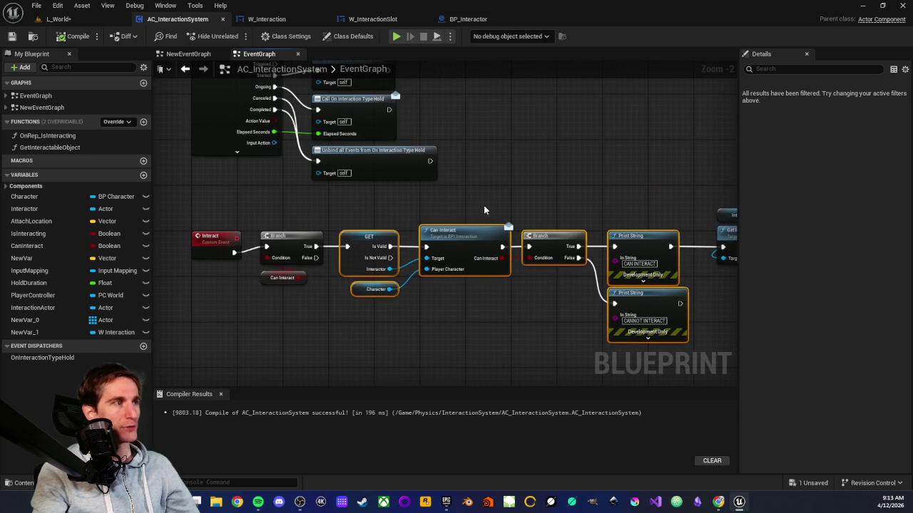
left_click_drag(382, 210, 646, 360)
scroll(452, 277, "up", 5)
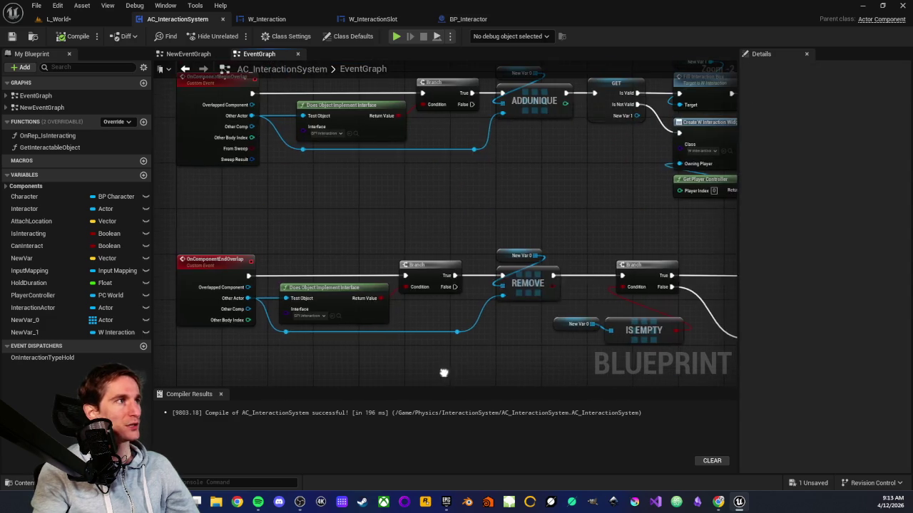
mouse_move(443, 221)
left_mouse_down()
mouse_move(400, 313)
mouse_move(474, 198)
mouse_move(495, 198)
mouse_move(478, 308)
mouse_move(461, 342)
left_mouse_up()
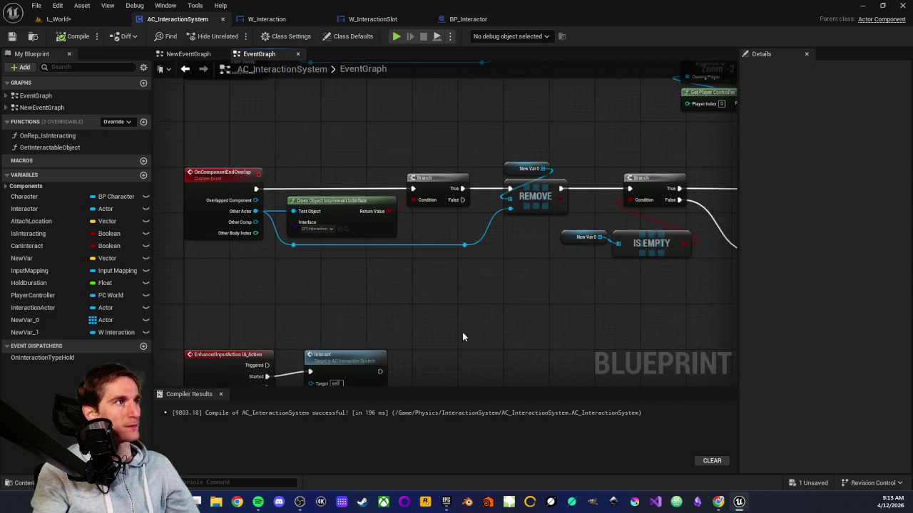
scroll(461, 343, "down", 3)
left_click_drag(293, 255, 277, 232)
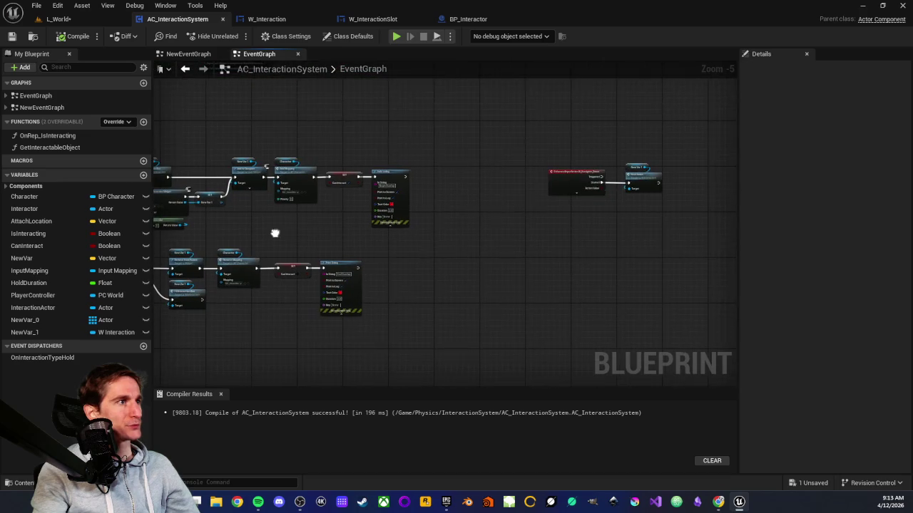
Inspect the IA_Navigate_Down event and Next Index nodes, then return to the L_World level
scroll(489, 236, "up", 2)
left_click_drag(549, 210, 388, 309)
scroll(418, 311, "up", 3)
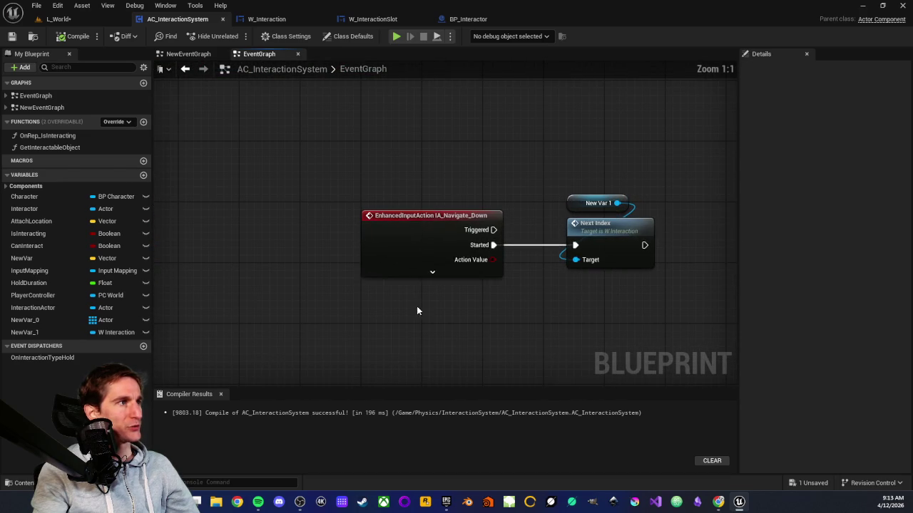
left_click(405, 220)
left_click(366, 192)
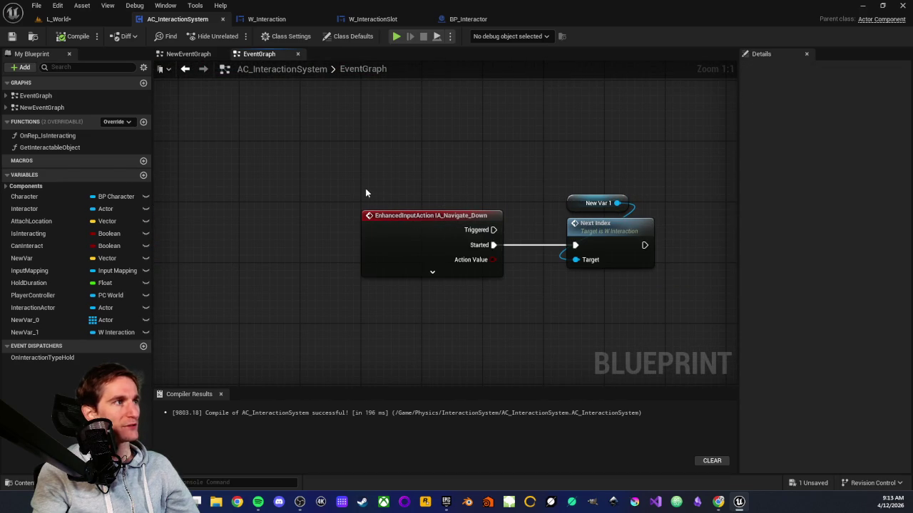
left_click_drag(338, 178, 671, 315)
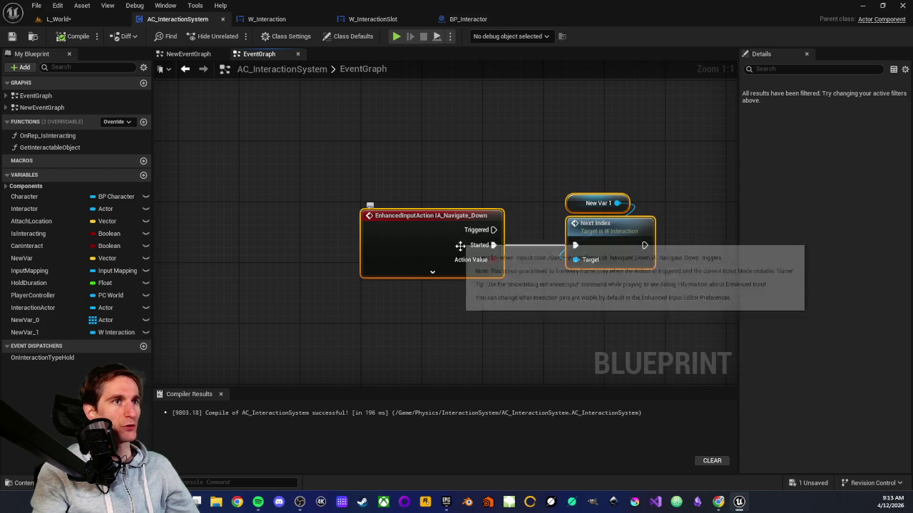
left_click_drag(535, 186, 465, 173)
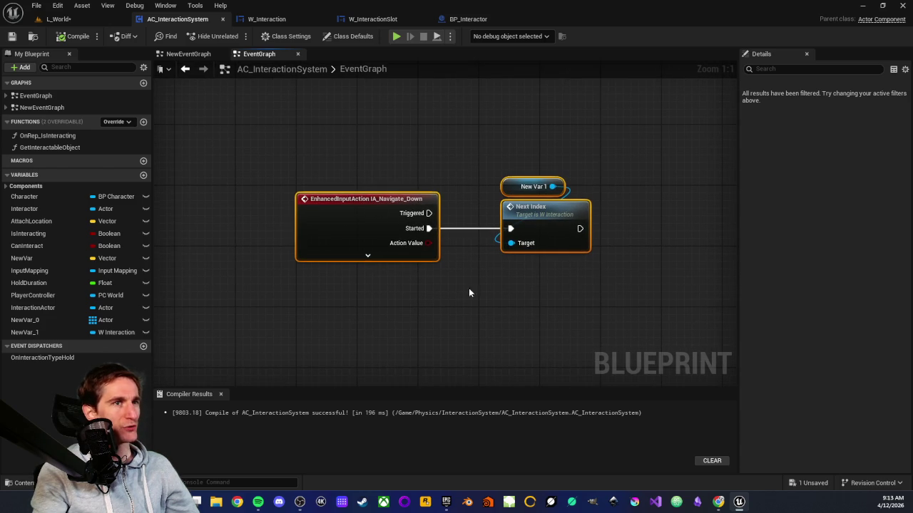
left_click_drag(356, 290, 420, 285)
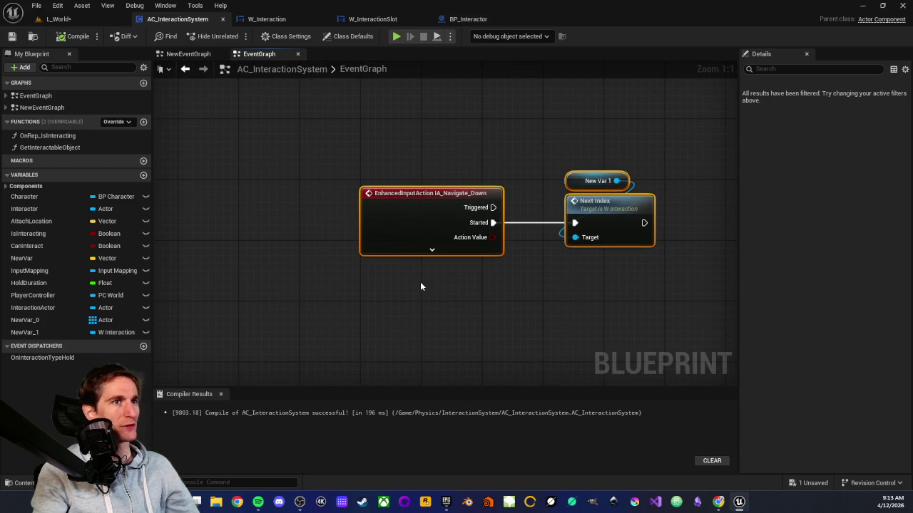
left_click(86, 20)
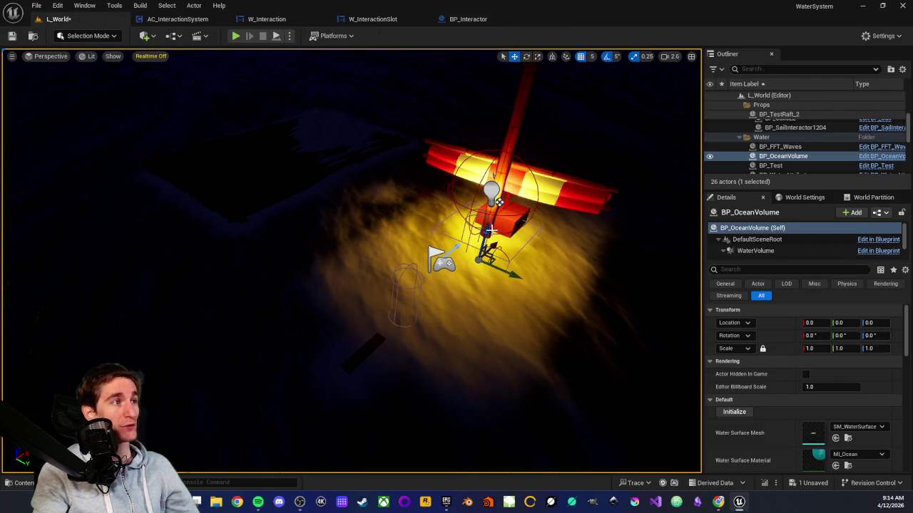
left_click_drag(470, 246, 471, 234)
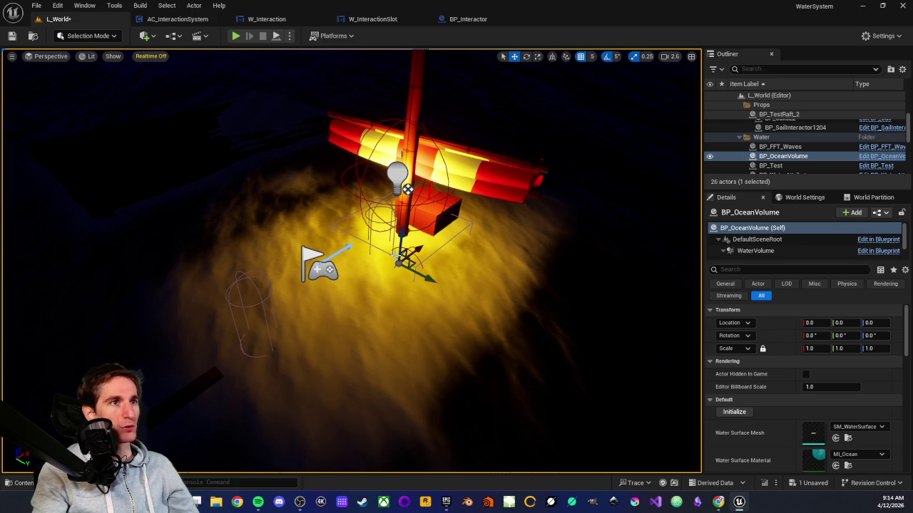
scroll(348, 284, "down", 3)
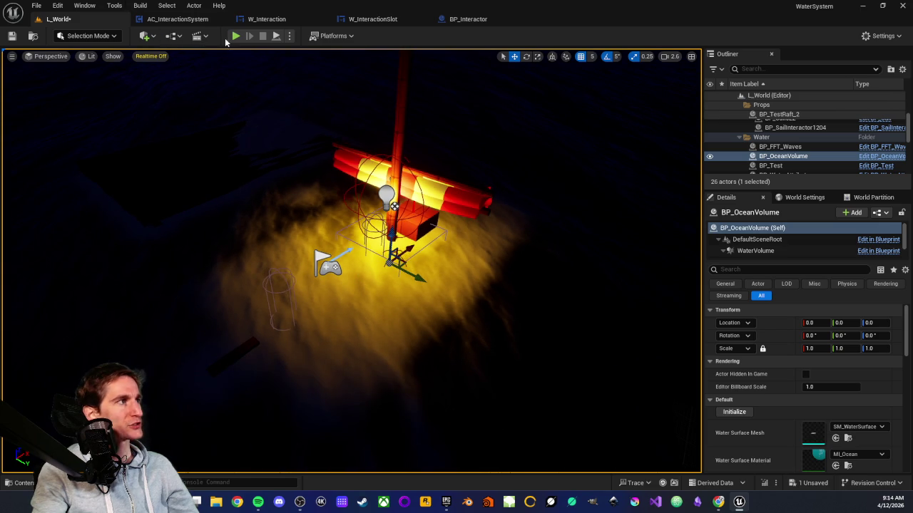
left_click(235, 37)
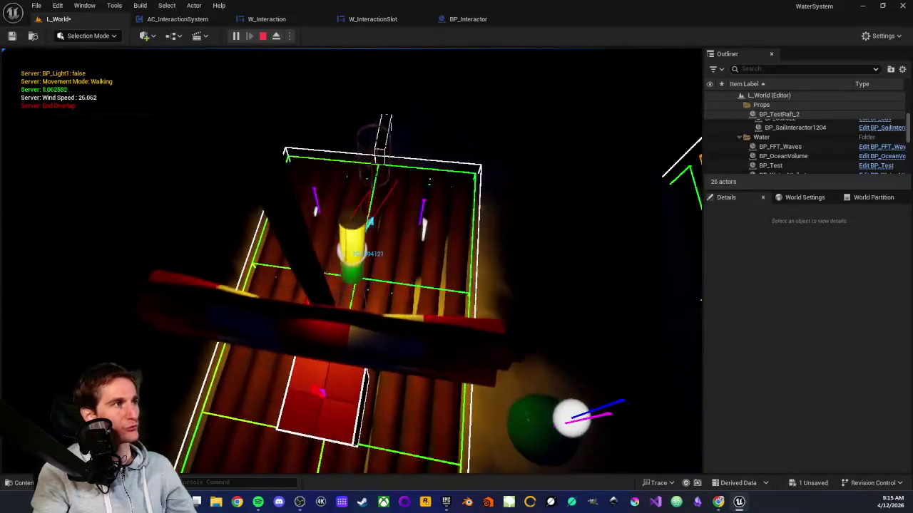
Toggle BP_Light1 off and on, scroll through the listed interactables, then stop the play session
key("e")
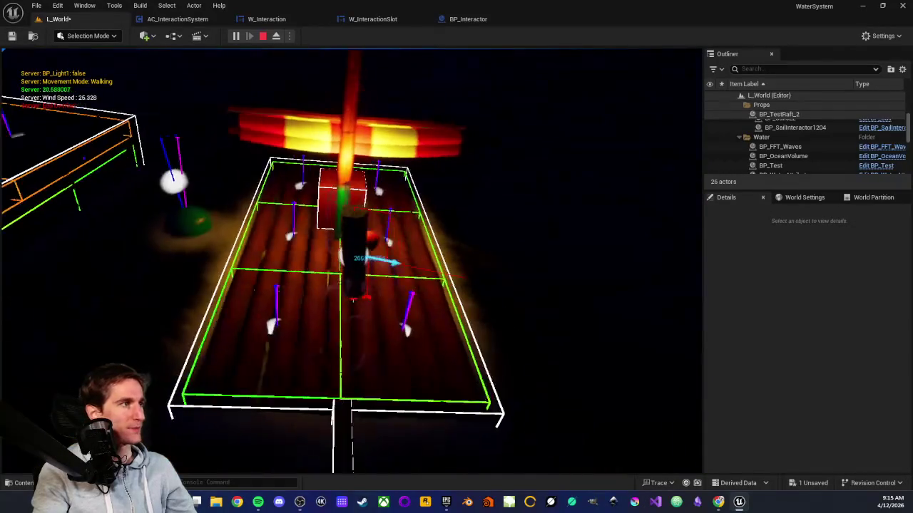
key("e")
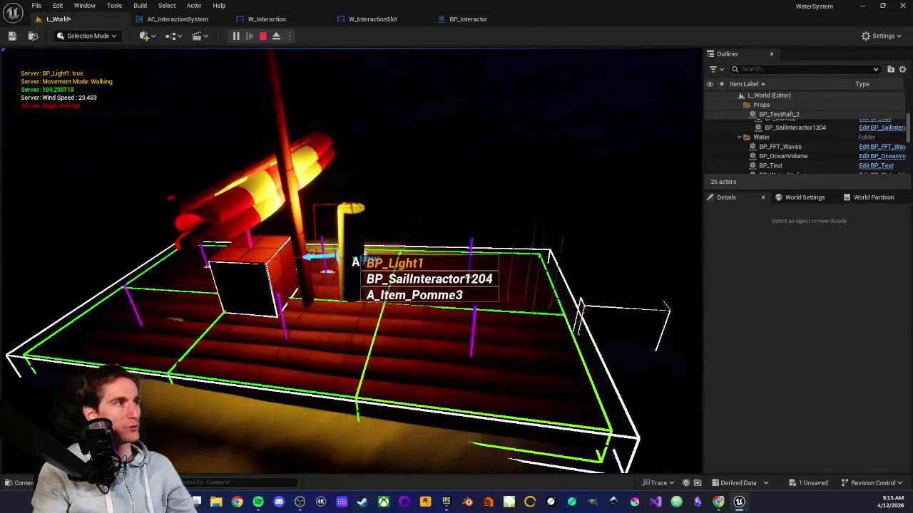
scroll(456, 257, "down", 2)
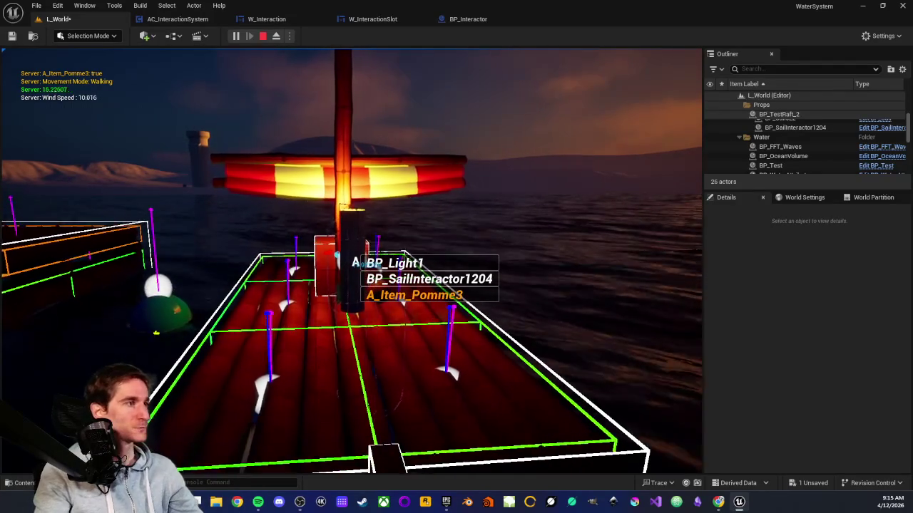
key("Escape")
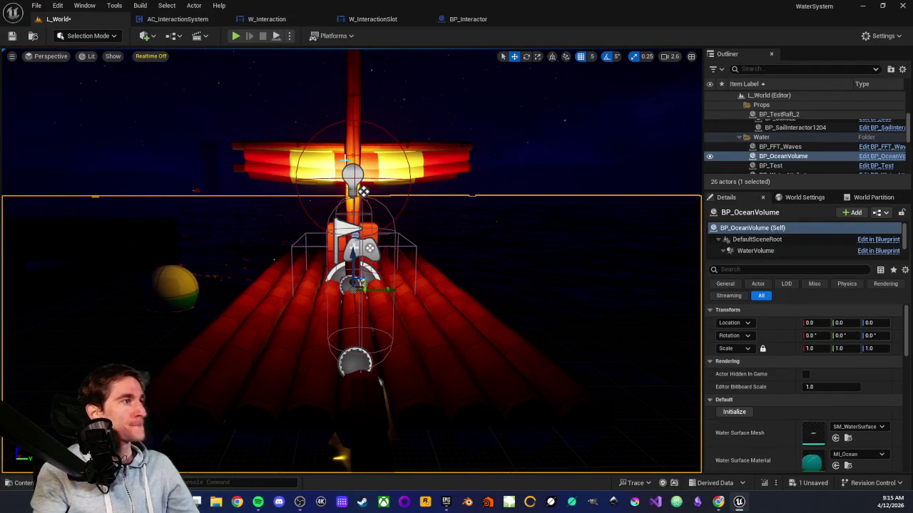
scroll(404, 286, "down", 2)
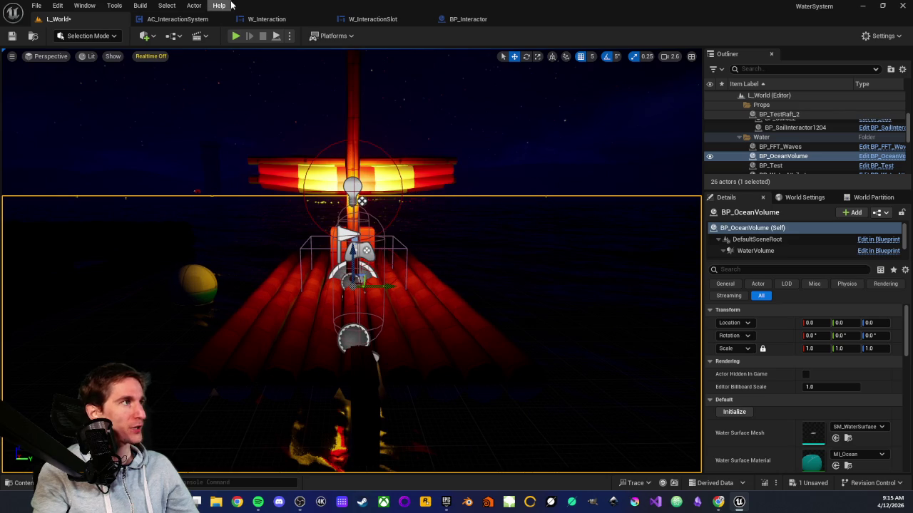
In AC_InteractionSystem, move the IA_Navigate_Down event nodes beside the OnComponentBeginOverlap logic
left_click(203, 19)
scroll(254, 238, "down", 5)
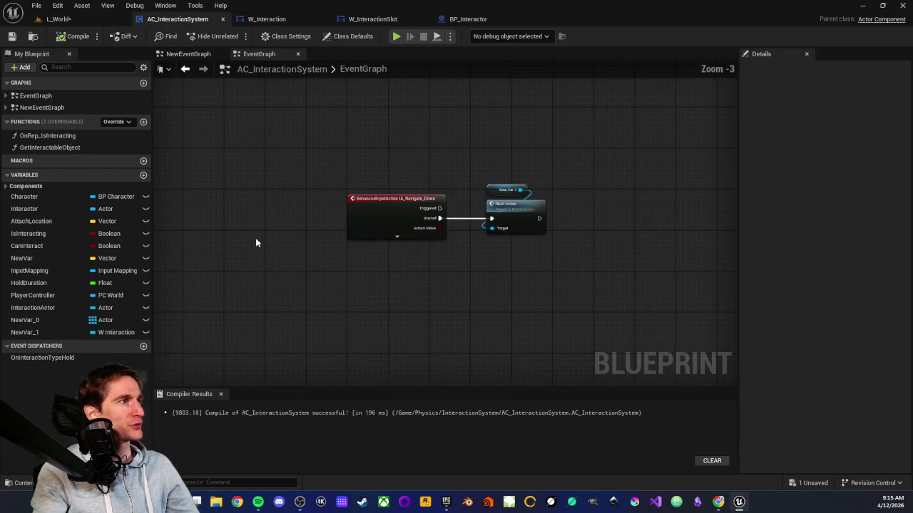
scroll(664, 266, "up", 2)
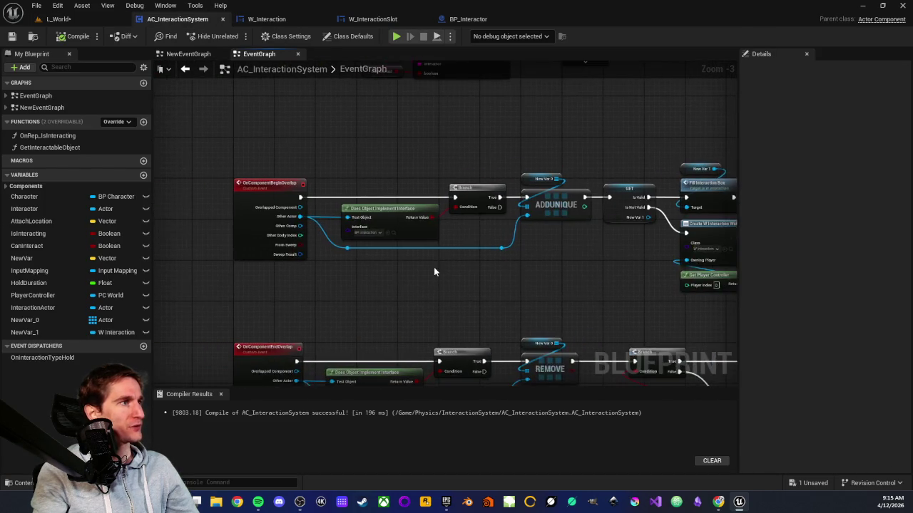
scroll(448, 269, "up", 2)
mouse_move(416, 297)
left_mouse_down()
mouse_move(395, 281)
mouse_move(352, 278)
mouse_move(489, 244)
mouse_move(470, 252)
mouse_move(446, 173)
left_mouse_up()
scroll(474, 290, "down", 2)
scroll(489, 267, "down", 2)
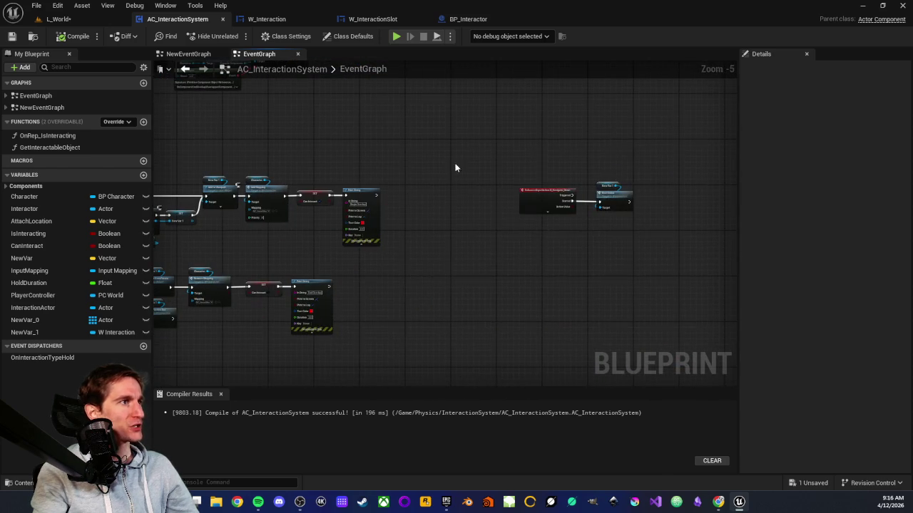
left_click_drag(648, 243, 663, 228)
scroll(641, 236, "down", 2)
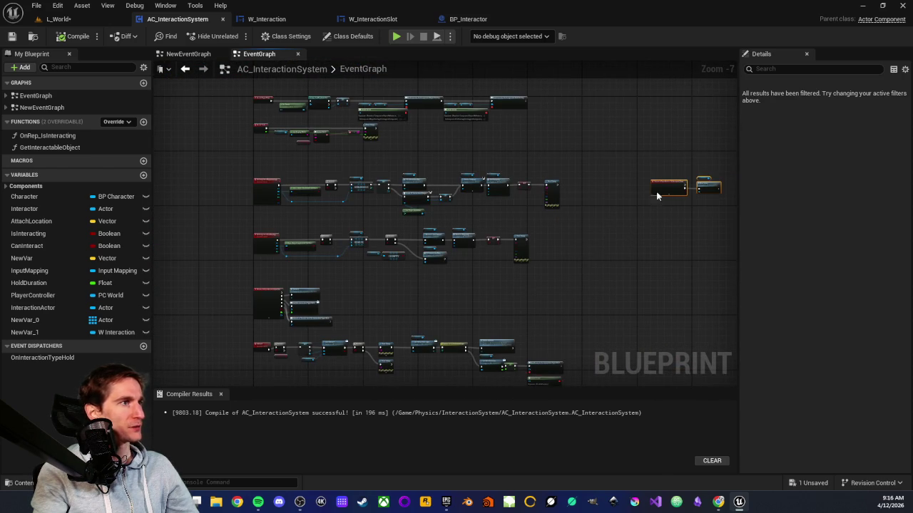
mouse_move(676, 188)
left_mouse_down()
mouse_move(230, 163)
mouse_move(282, 155)
left_mouse_up()
scroll(265, 150, "up", 5)
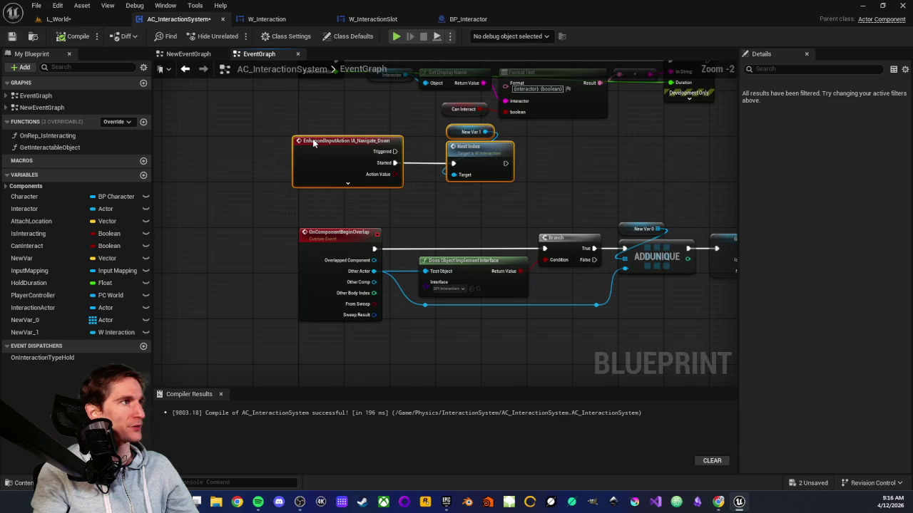
left_click(223, 149)
Survey the Interact event, Get and Fill Interaction Box nodes, then return toward the begin-overlap event
scroll(223, 149, "down", 3)
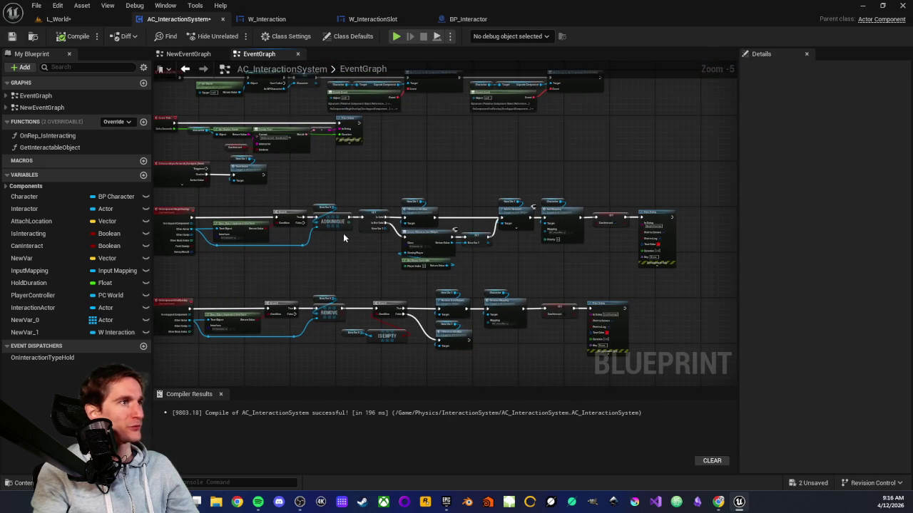
left_click_drag(342, 235, 457, 204)
scroll(449, 199, "down", 2)
mouse_move(513, 227)
left_mouse_down()
mouse_move(430, 171)
mouse_move(453, 128)
left_mouse_up()
scroll(414, 198, "up", 3)
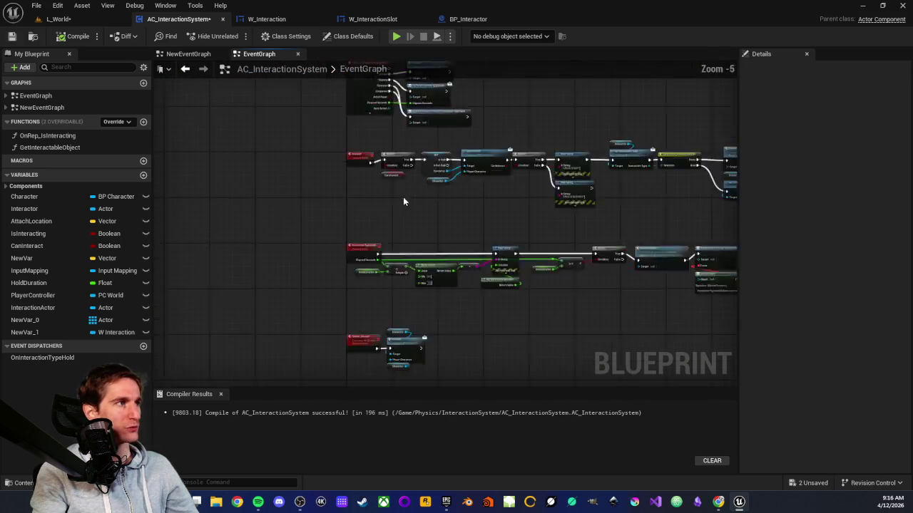
scroll(516, 226, "down", 3)
scroll(462, 205, "up", 3)
mouse_move(462, 204)
left_mouse_down()
mouse_move(455, 179)
mouse_move(463, 135)
mouse_move(385, 187)
mouse_move(436, 197)
mouse_move(434, 225)
left_mouse_up()
scroll(434, 225, "down", 2)
scroll(358, 264, "up", 4)
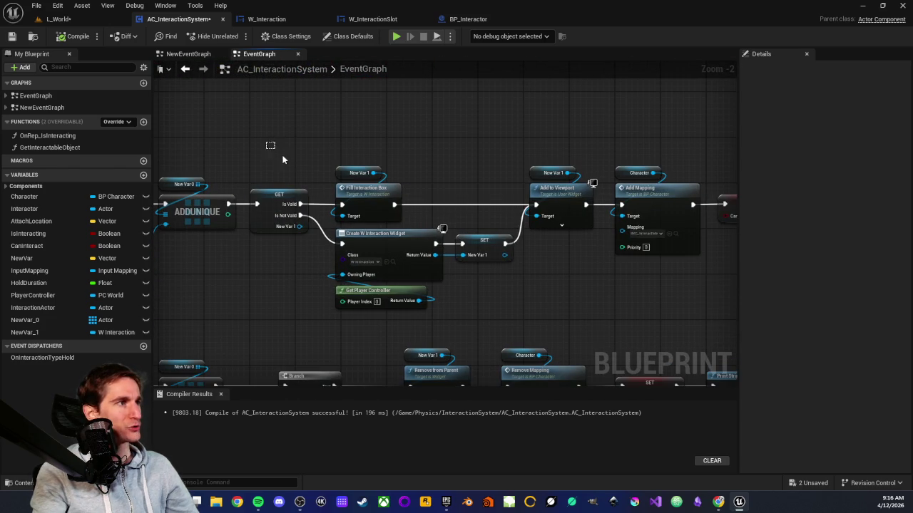
left_click_drag(267, 143, 491, 307)
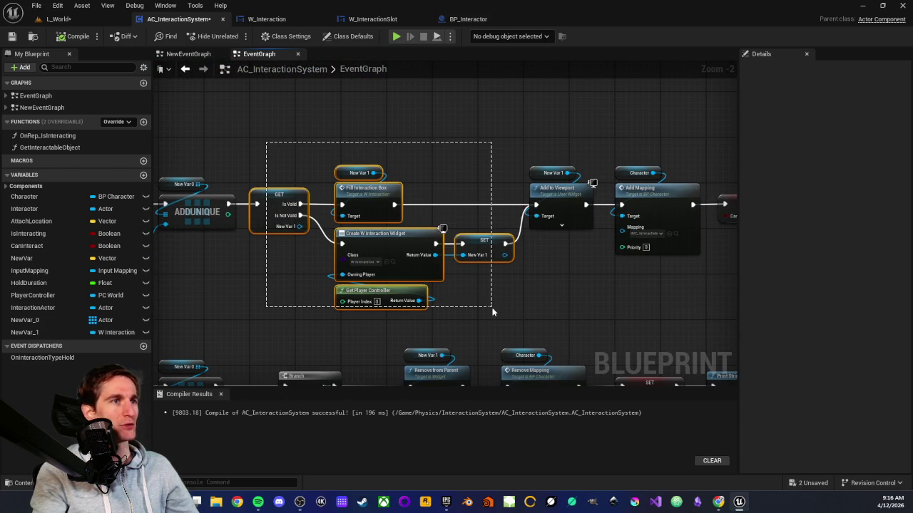
left_click_drag(495, 321, 495, 321)
left_click(283, 276)
mouse_move(282, 276)
left_mouse_down()
mouse_move(421, 261)
mouse_move(611, 268)
mouse_move(715, 254)
left_mouse_up()
Shift the AddUnique, Set and widget creation nodes right to open space after the interface check
mouse_move(280, 157)
left_mouse_down()
mouse_move(518, 247)
mouse_move(511, 271)
mouse_move(402, 275)
mouse_move(507, 287)
mouse_move(502, 278)
left_mouse_up()
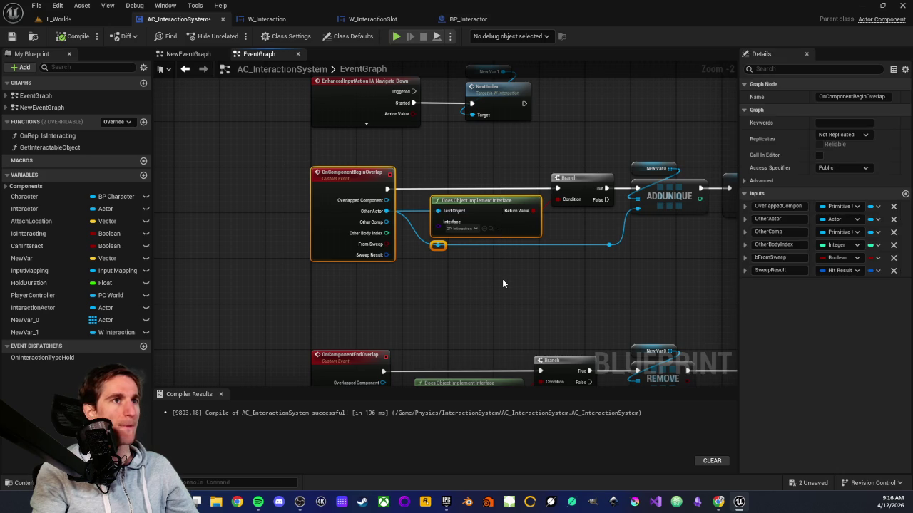
left_click(502, 278)
left_click_drag(567, 271, 290, 274)
scroll(309, 275, "down", 2)
scroll(309, 278, "up", 1)
scroll(309, 277, "down", 1)
mouse_move(263, 180)
left_mouse_down()
mouse_move(464, 269)
mouse_move(693, 304)
left_mouse_up()
scroll(265, 226, "up", 2)
left_click_drag(266, 217, 421, 216)
left_click(335, 267)
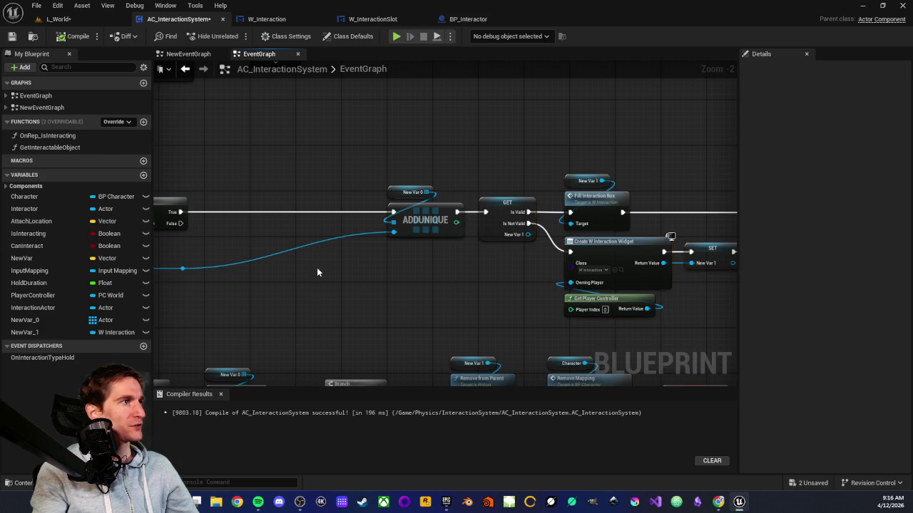
left_click_drag(335, 267, 463, 218)
scroll(332, 224, "up", 2)
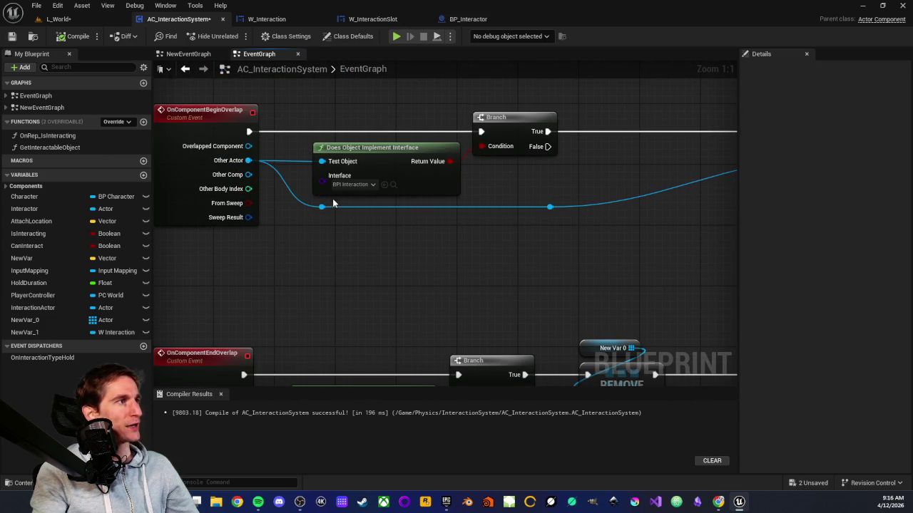
mouse_move(440, 133)
left_mouse_down()
mouse_move(513, 180)
mouse_move(427, 195)
left_mouse_up()
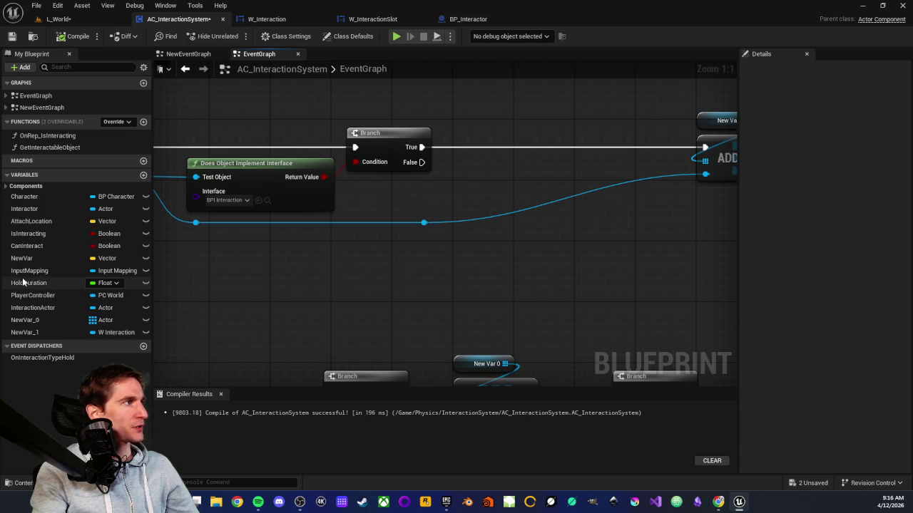
Add a Can Interact call on the Other Actor, driven by the Branch True output
left_click_drag(426, 223, 484, 246)
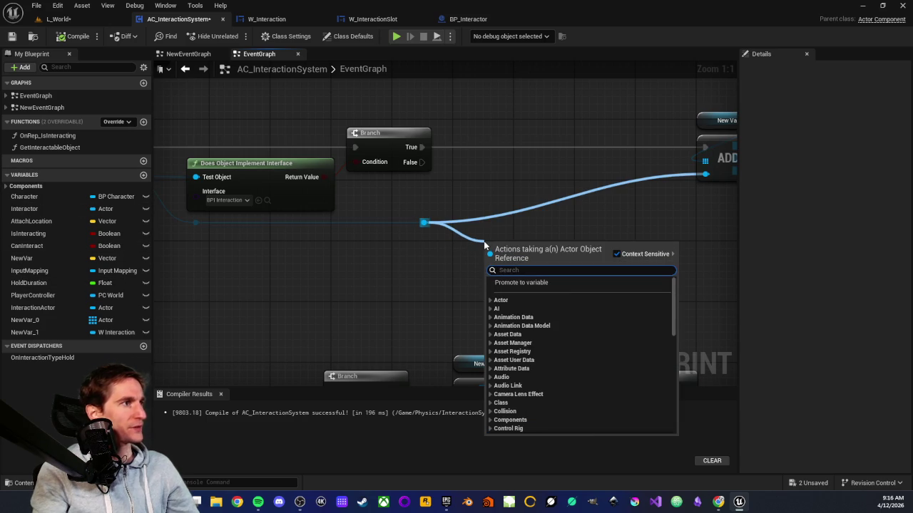
type("can in")
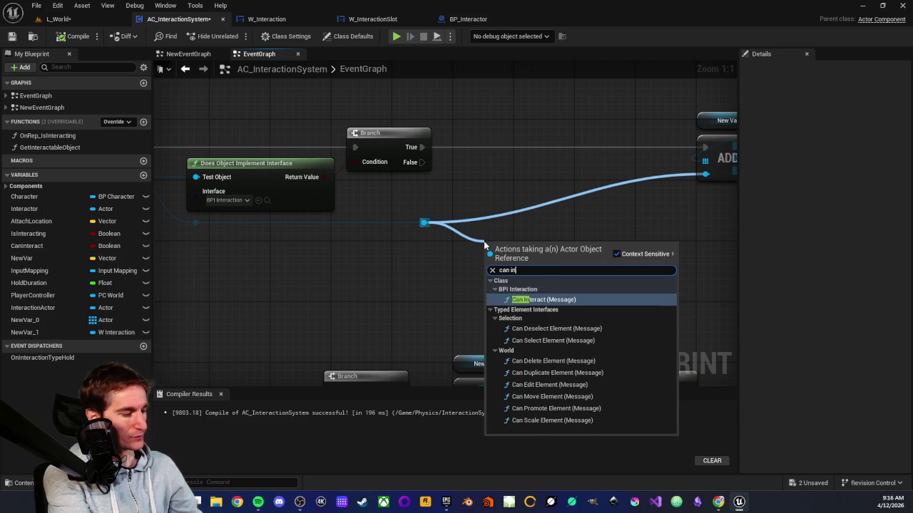
type("teract")
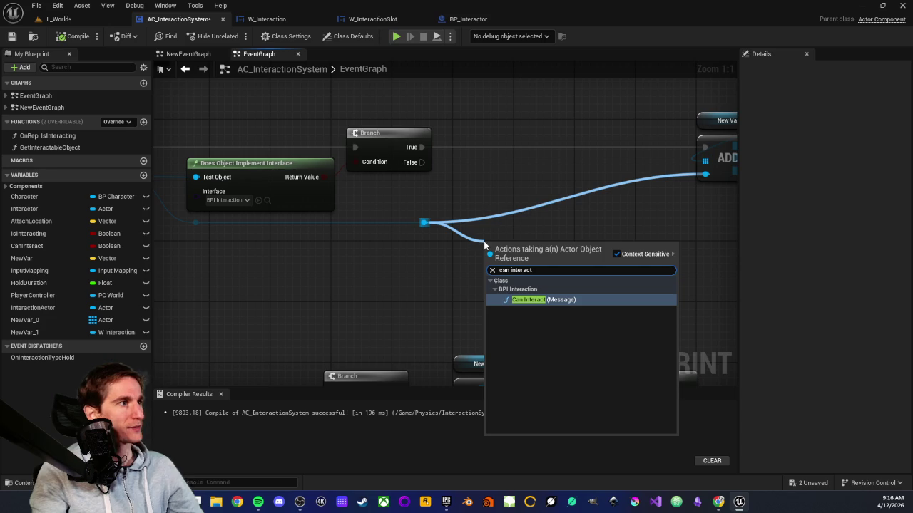
left_click(546, 299)
mouse_move(592, 283)
left_mouse_down()
mouse_move(628, 287)
mouse_move(653, 270)
mouse_move(536, 245)
mouse_move(535, 160)
mouse_move(499, 139)
left_mouse_up()
left_click_drag(424, 148, 470, 148)
Place a Character variable getter below the Can Interact node
left_click_drag(373, 194, 461, 192)
mouse_move(342, 136)
left_mouse_down()
mouse_move(420, 178)
mouse_move(492, 194)
mouse_move(353, 229)
left_mouse_up()
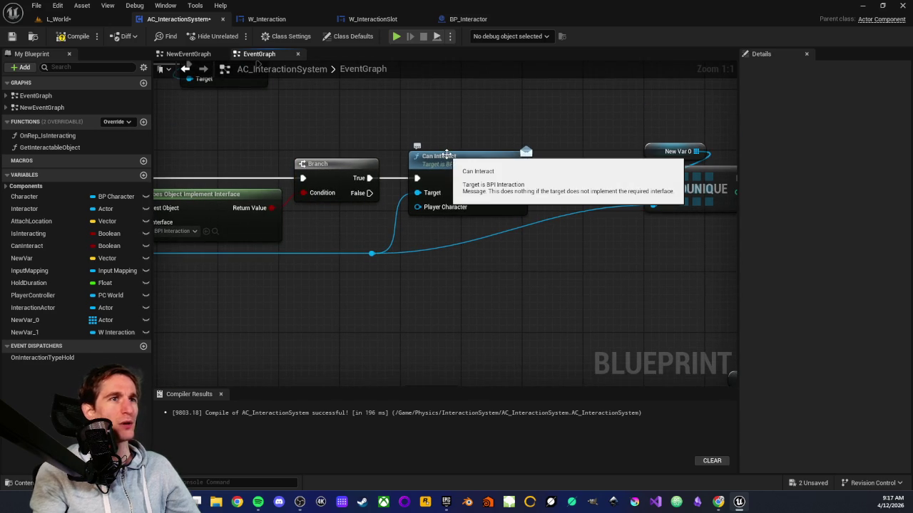
left_click_drag(438, 127, 471, 229)
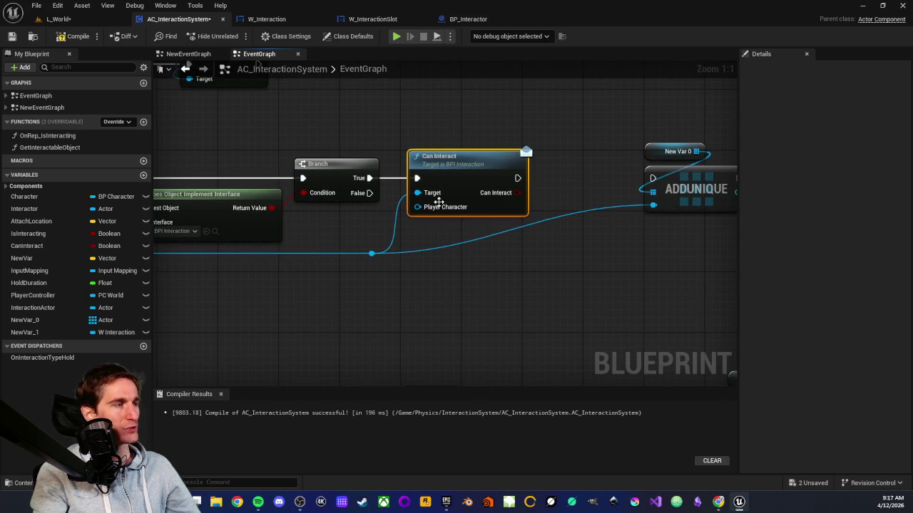
left_click(431, 227)
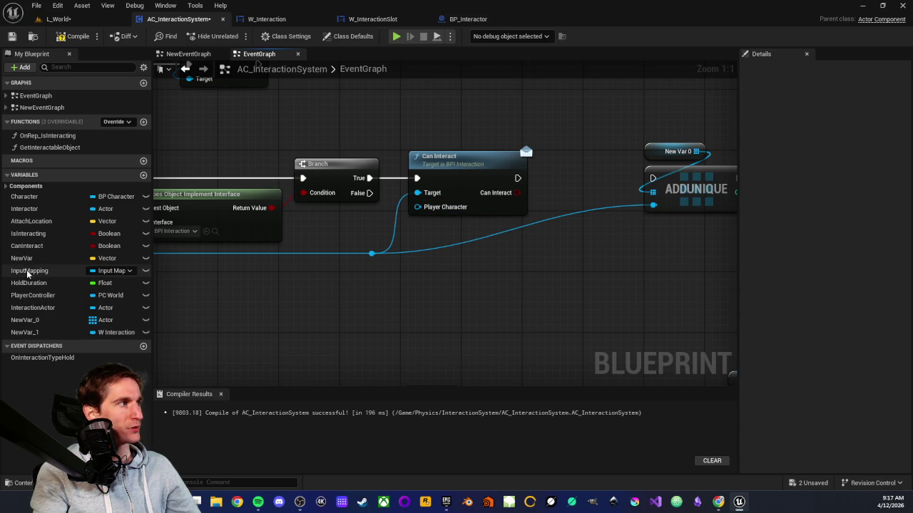
mouse_move(24, 197)
left_mouse_down()
mouse_move(465, 217)
mouse_move(397, 215)
left_mouse_up()
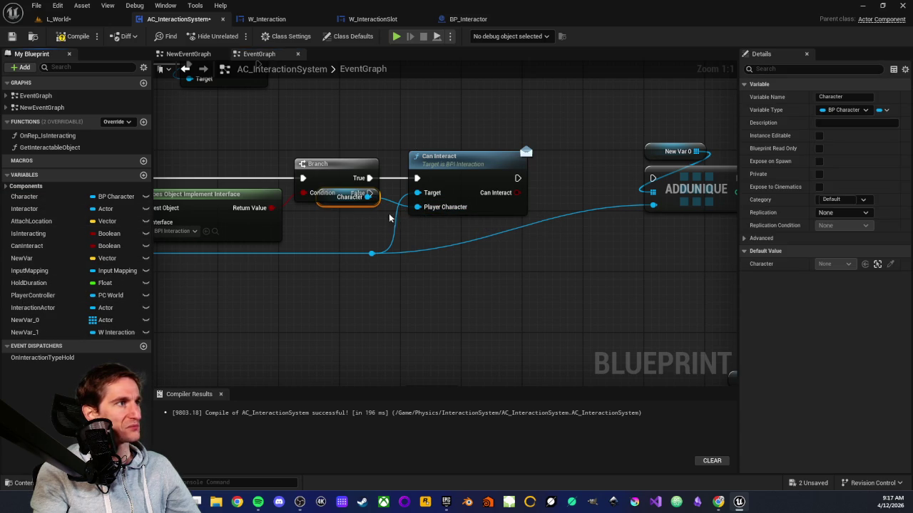
mouse_move(330, 205)
left_mouse_down()
mouse_move(445, 250)
mouse_move(430, 229)
mouse_move(423, 238)
left_mouse_up()
Branch on the Can Interact result so AddUnique runs only when it is true
mouse_move(468, 301)
left_mouse_down()
mouse_move(475, 300)
mouse_move(366, 269)
mouse_move(342, 283)
left_mouse_up()
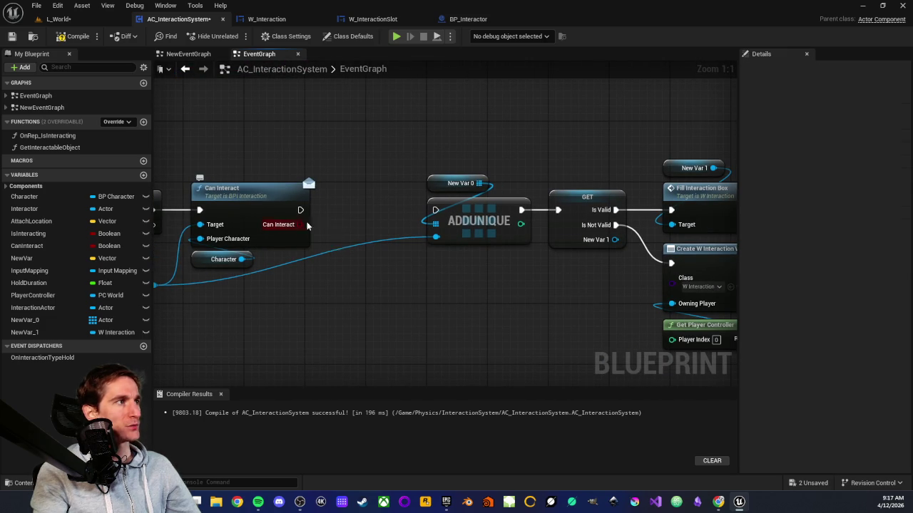
left_click_drag(299, 225, 345, 225)
type("bran")
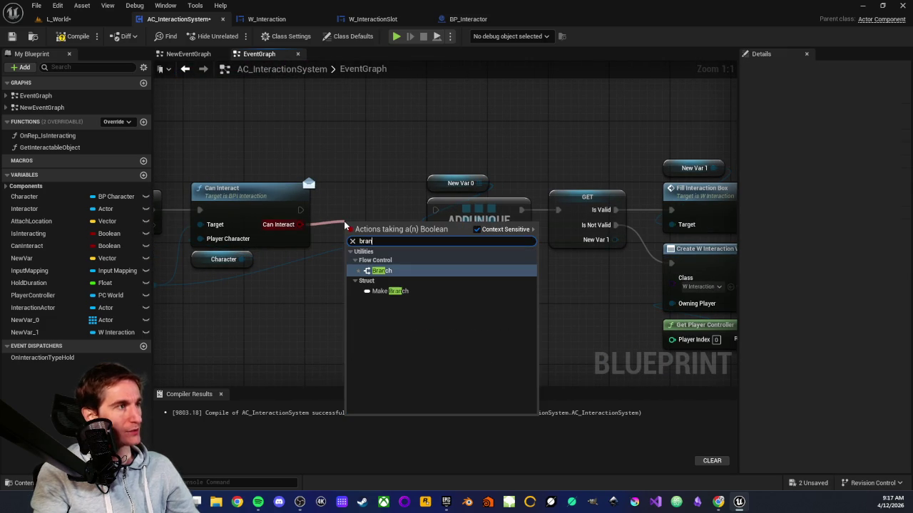
left_click(378, 271)
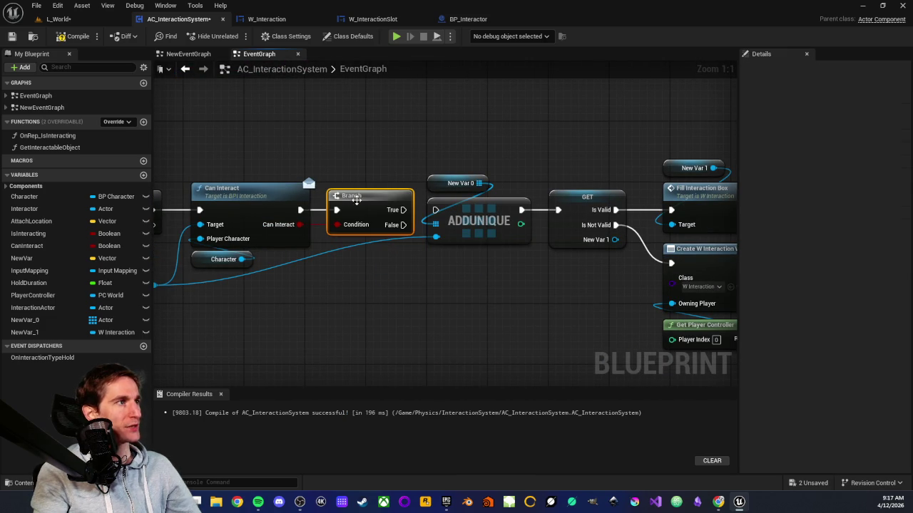
left_click_drag(402, 209, 436, 210)
Realign the overlap node chain and Branch node, then return to the L_World level
scroll(466, 155, "down", 2)
scroll(466, 149, "down", 3)
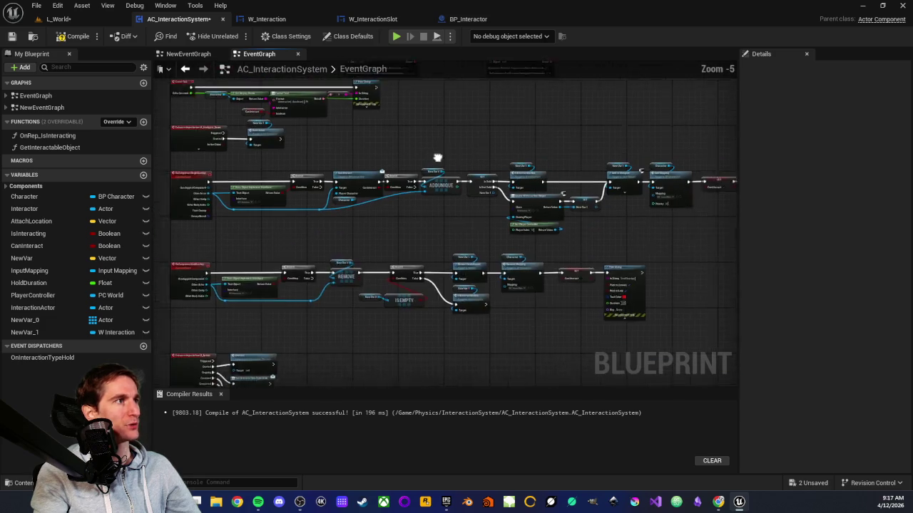
left_click_drag(377, 166, 723, 273)
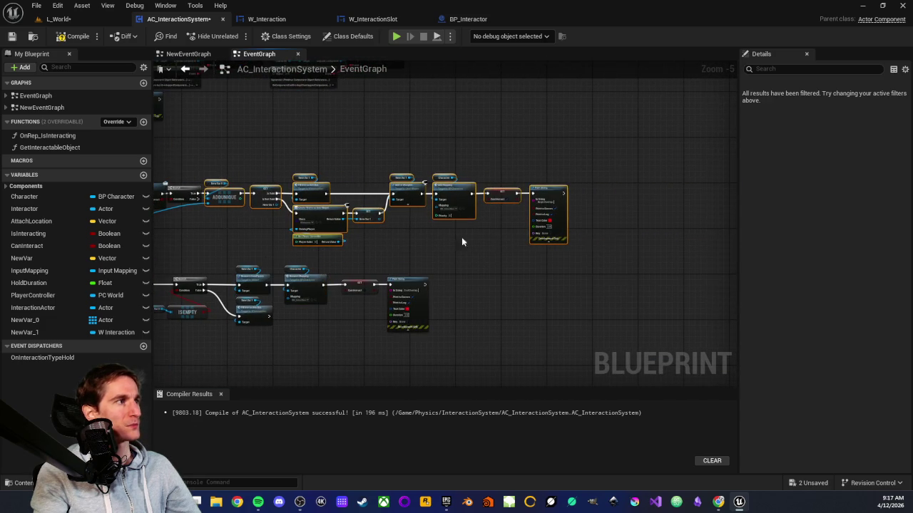
scroll(432, 200, "up", 5)
left_click_drag(470, 176, 499, 182)
left_click(429, 154)
left_click_drag(393, 194, 409, 195)
scroll(422, 245, "down", 1)
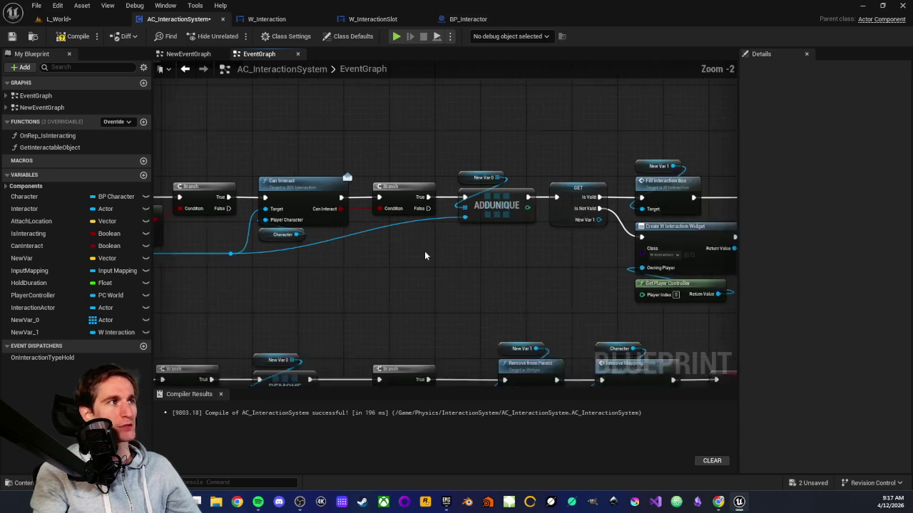
scroll(463, 275, "up", 1)
scroll(463, 275, "down", 2)
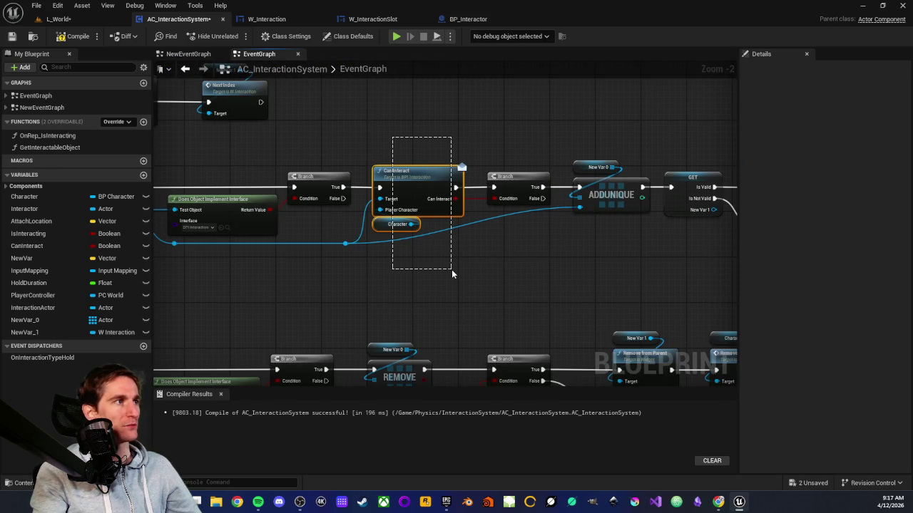
left_click_drag(452, 270, 452, 270)
mouse_move(388, 144)
left_mouse_down()
mouse_move(457, 158)
mouse_move(460, 316)
mouse_move(457, 270)
left_mouse_up()
left_click(457, 273)
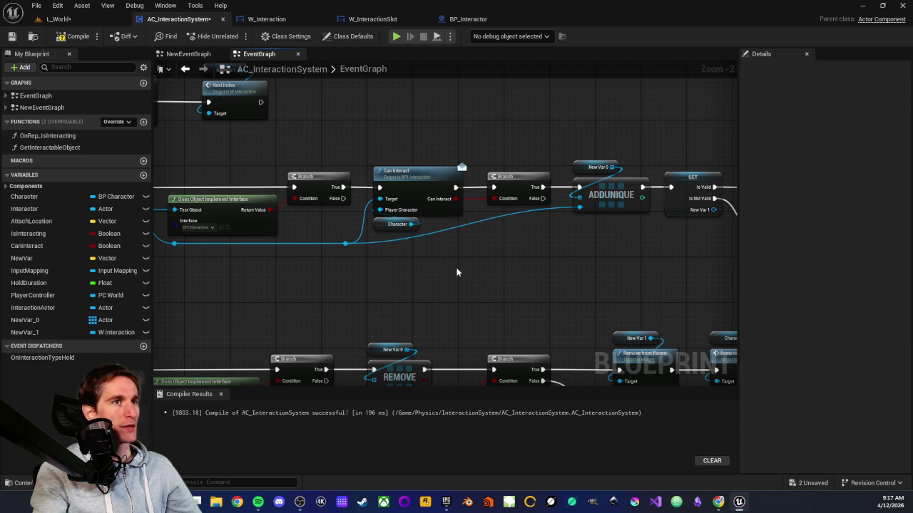
scroll(460, 280, "up", 2)
scroll(460, 280, "down", 1)
scroll(460, 279, "down", 1)
scroll(459, 283, "up", 1)
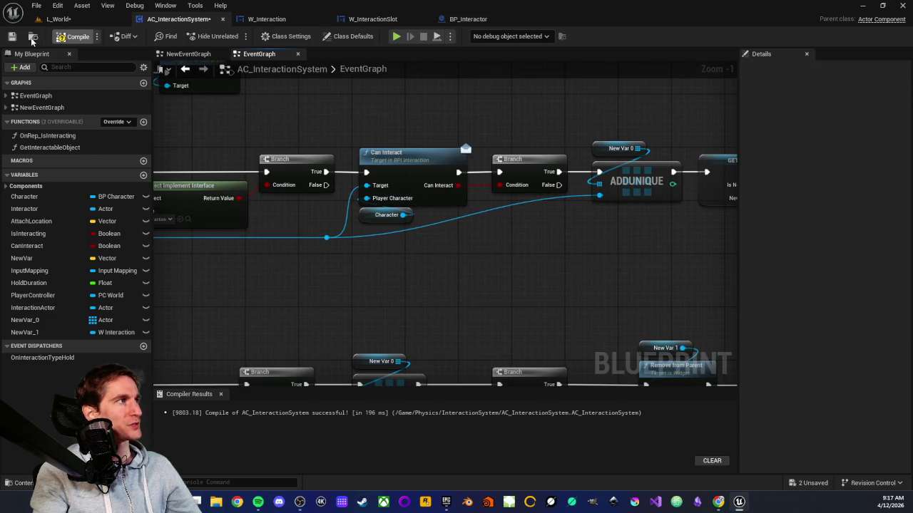
left_click(53, 19)
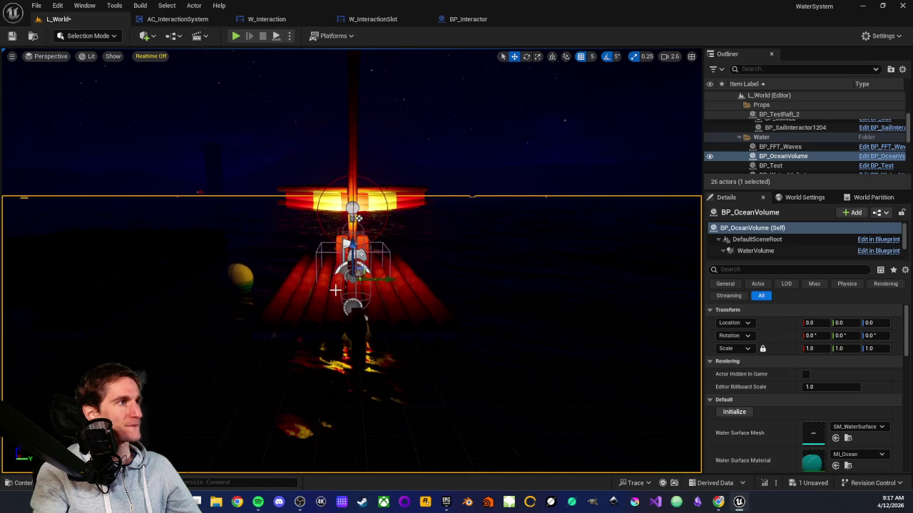
Browse the Wind folder in the Content Drawer, select NS_Wind, then close the drawer
left_click_drag(351, 285, 440, 286)
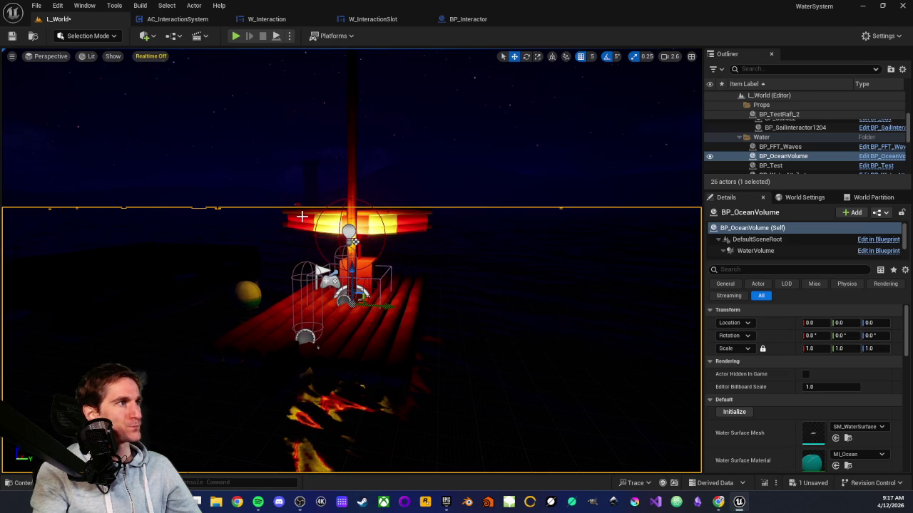
key("ctrl+space")
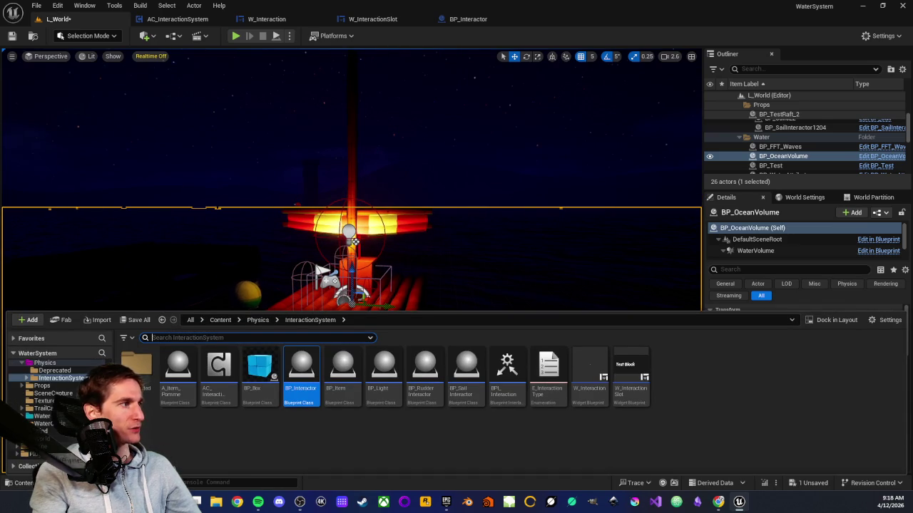
left_click(41, 431)
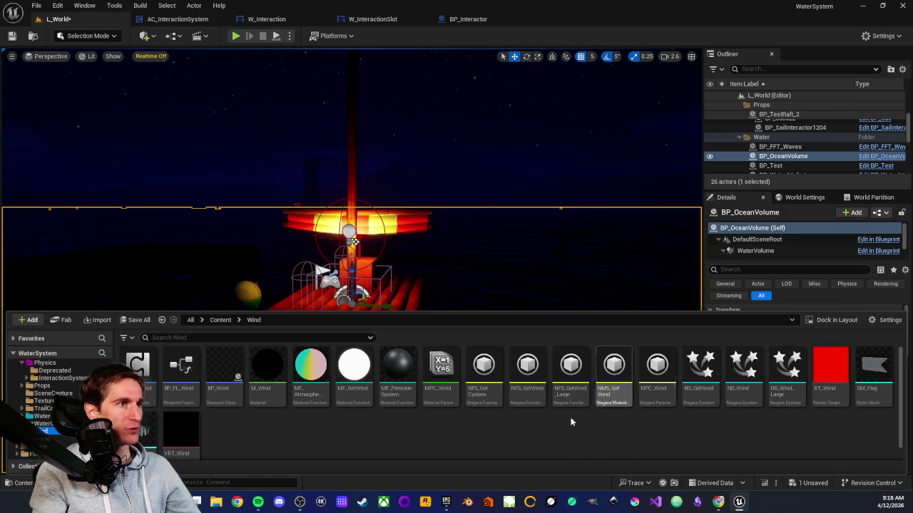
left_click(742, 398)
key("ctrl+space")
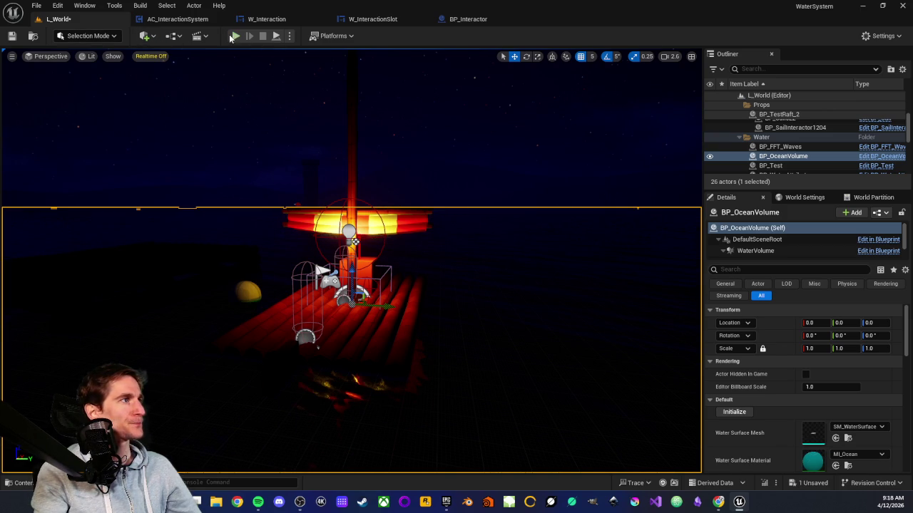
Start a two-player play test from the raft using Play From Here
left_click(288, 35)
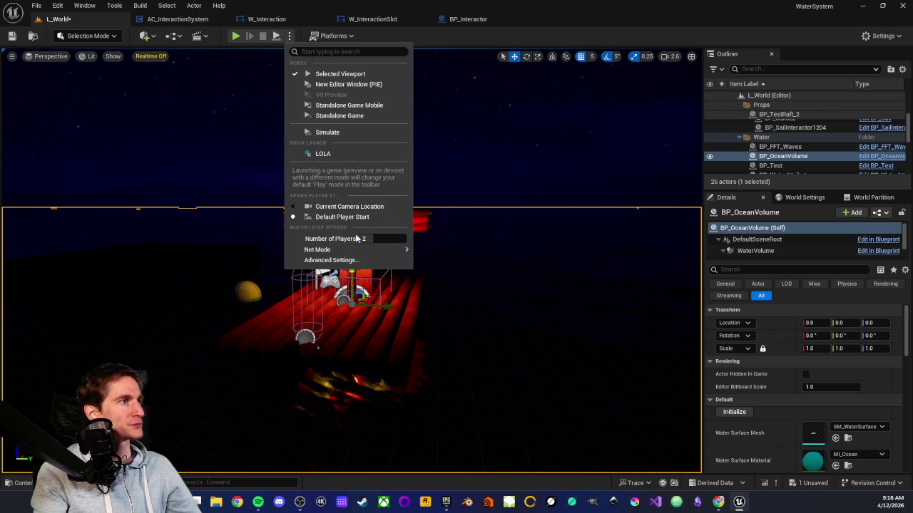
left_click(343, 315)
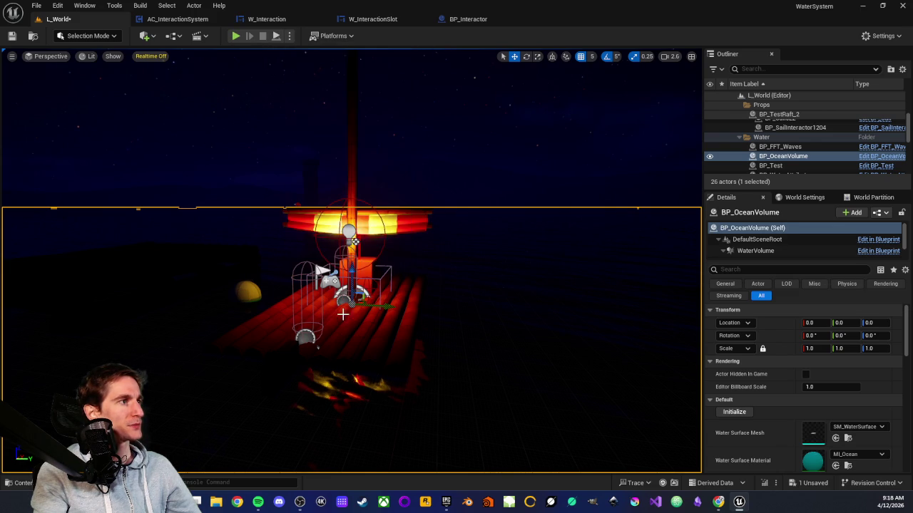
right_click(343, 314)
left_click(391, 482)
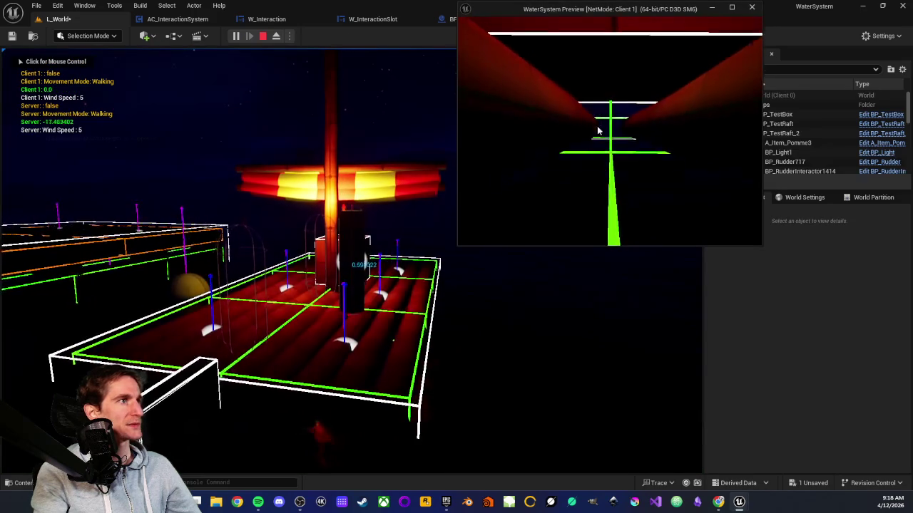
Stop the two-player test, clear the Accessed None GetPlayerPawn errors and close the Message Log
left_click(605, 134)
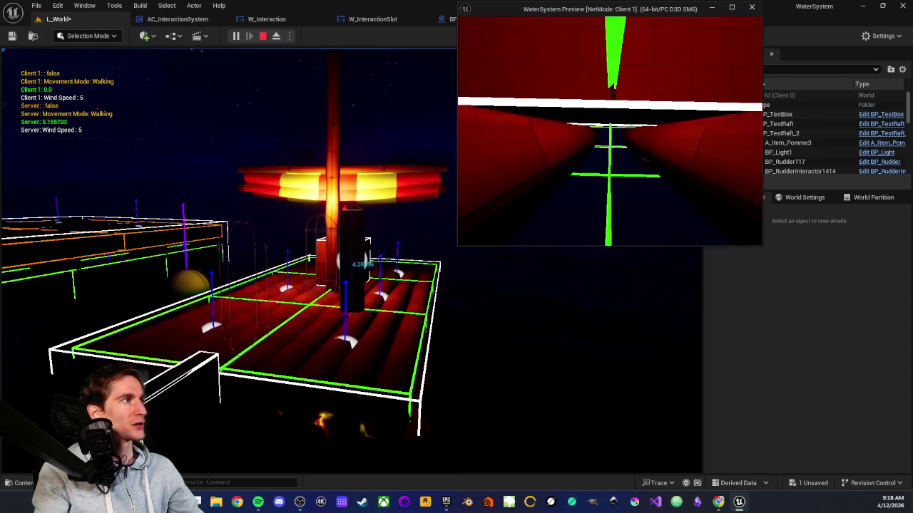
key("Escape")
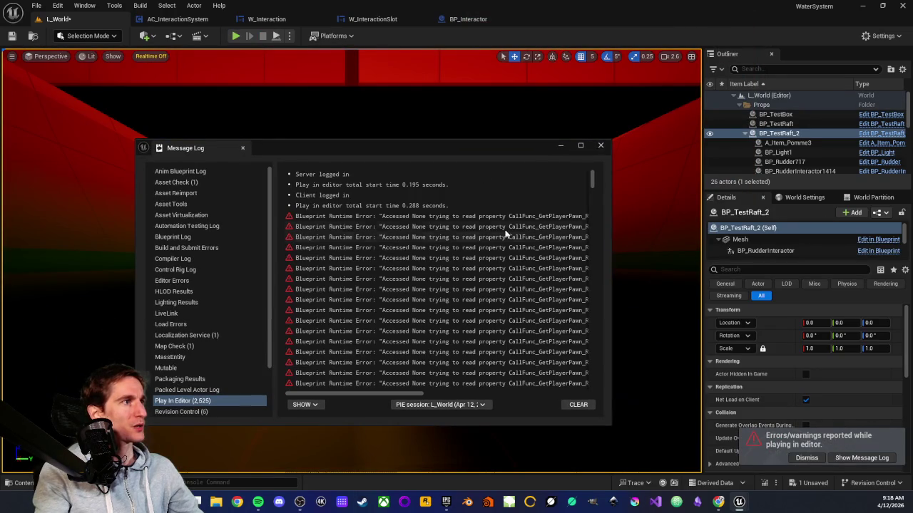
left_click_drag(361, 393, 472, 398)
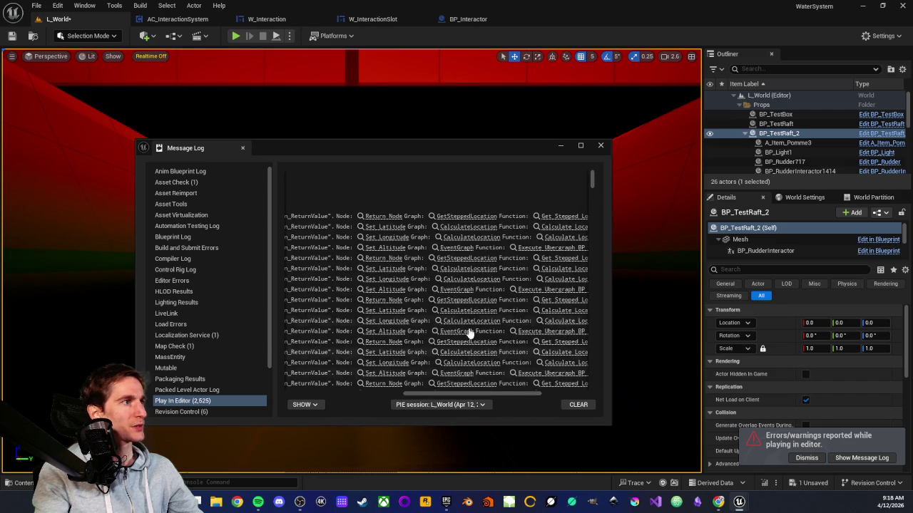
scroll(452, 277, "down", 5)
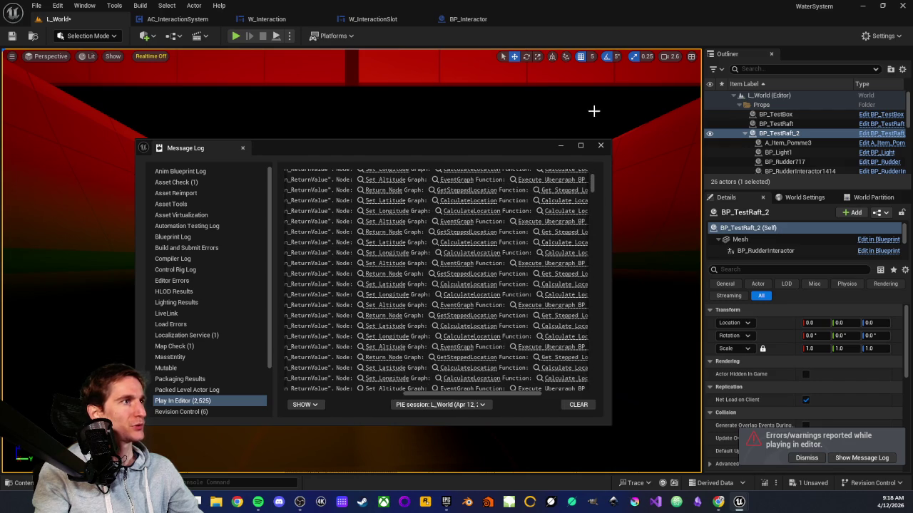
left_click(574, 405)
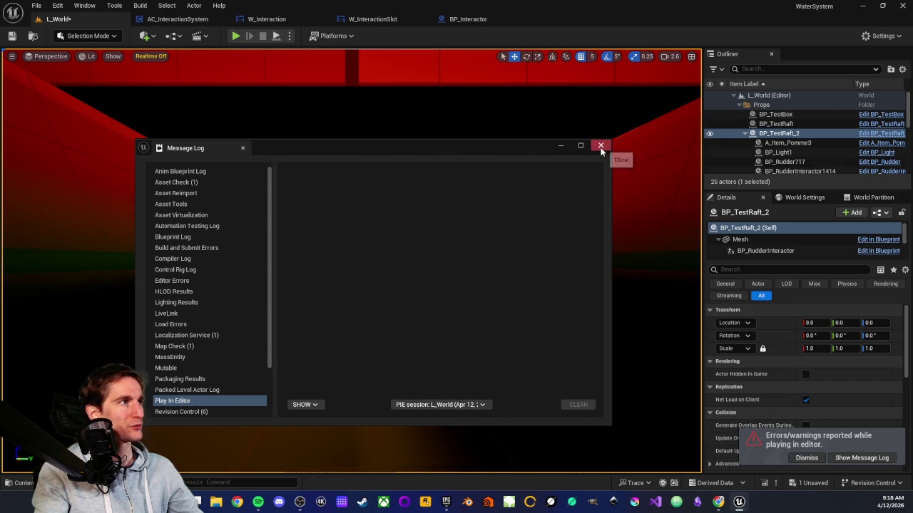
left_click(601, 147)
Frame the raft, check the play mode options, then run and stop a quick play test
key("f")
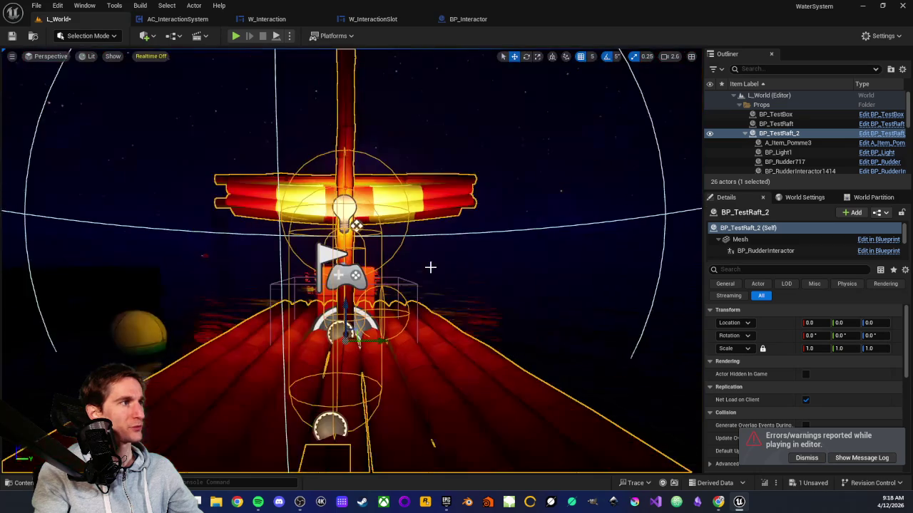
left_click_drag(430, 268, 310, 84)
left_click(289, 36)
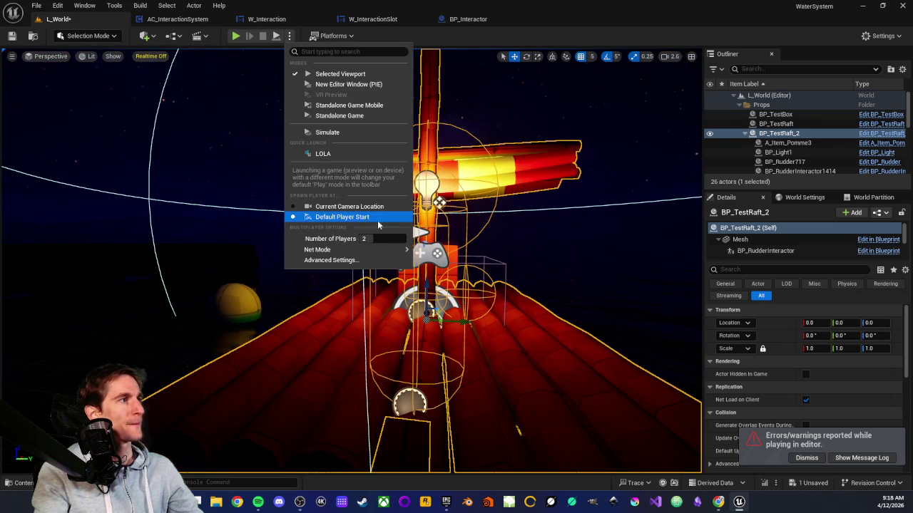
mouse_move(356, 251)
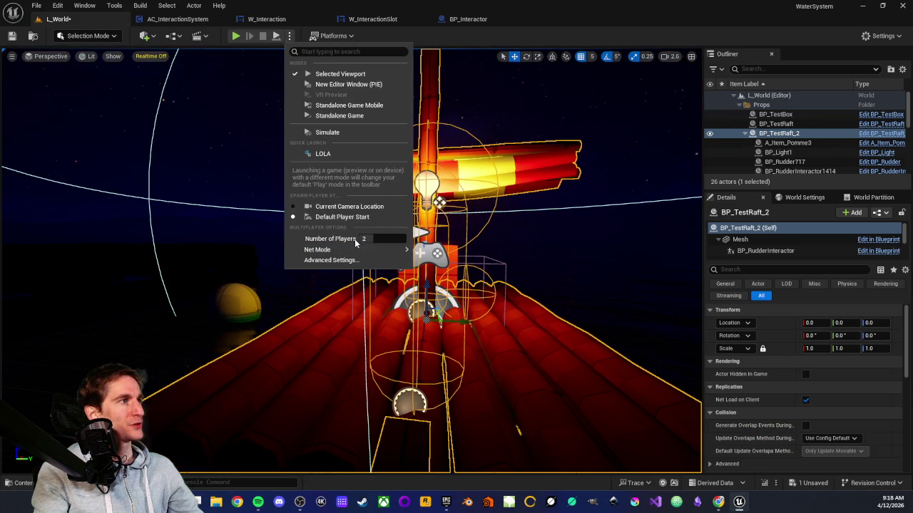
mouse_move(632, 342)
left_mouse_down()
mouse_move(550, 318)
mouse_move(416, 316)
mouse_move(406, 271)
mouse_move(390, 305)
left_mouse_up()
left_click(235, 36)
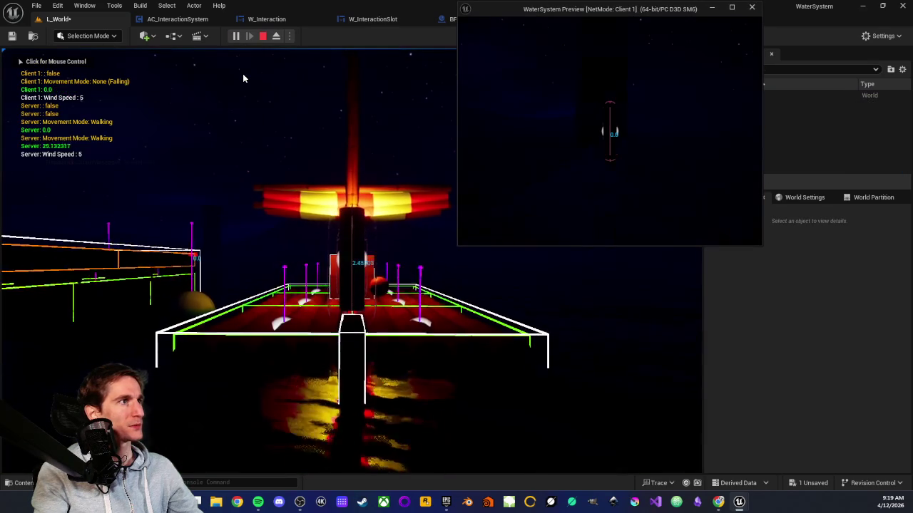
left_click(263, 37)
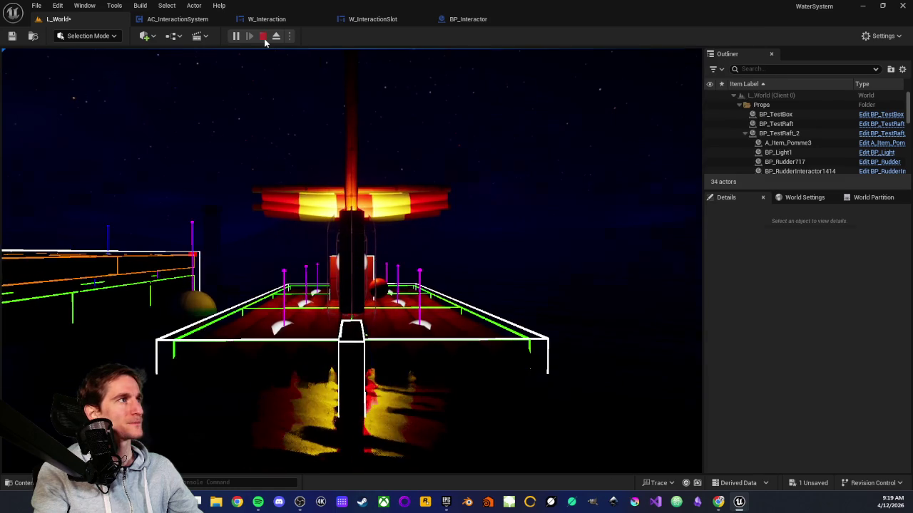
Delete PlayerStart2 from the Outliner and start a new play-in-editor session
scroll(791, 141, "down", 5)
scroll(784, 143, "down", 2)
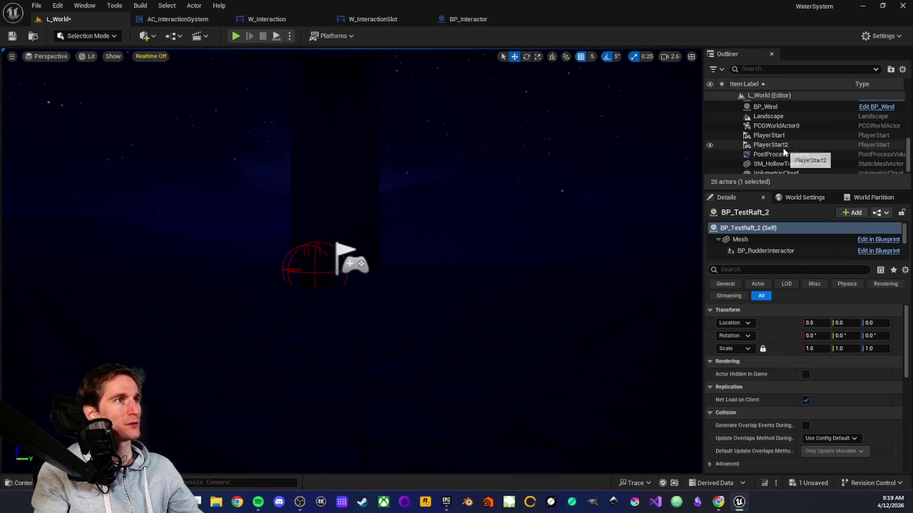
left_click(781, 145)
key("Delete")
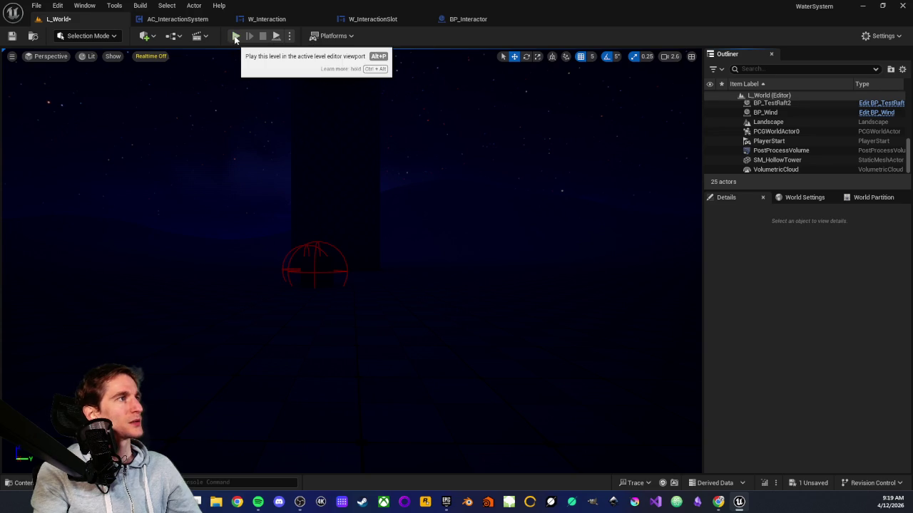
left_click(236, 36)
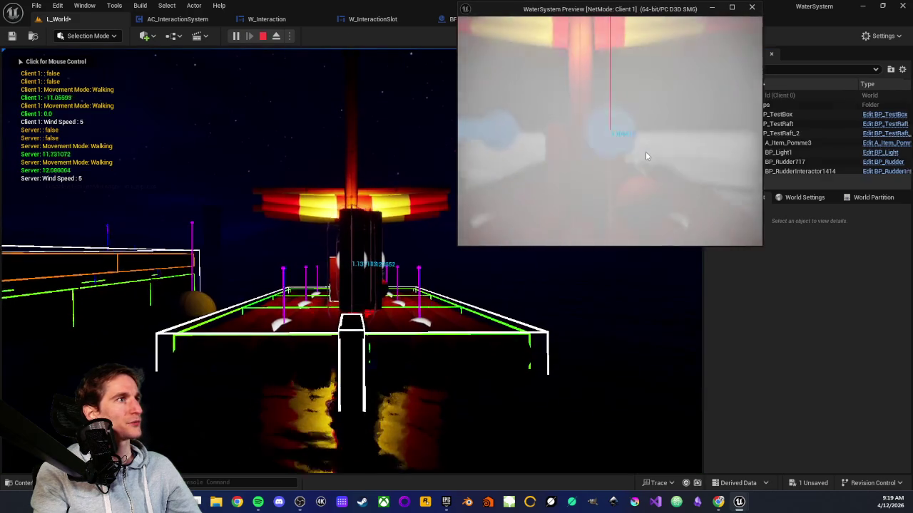
Walk the client character to BP_Light1 and the rudder, then switch to the server view
key("w")
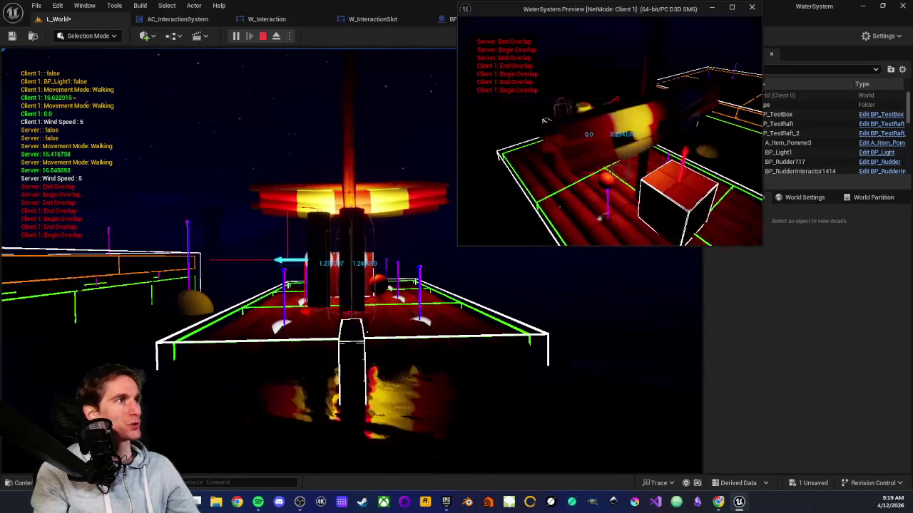
key("w")
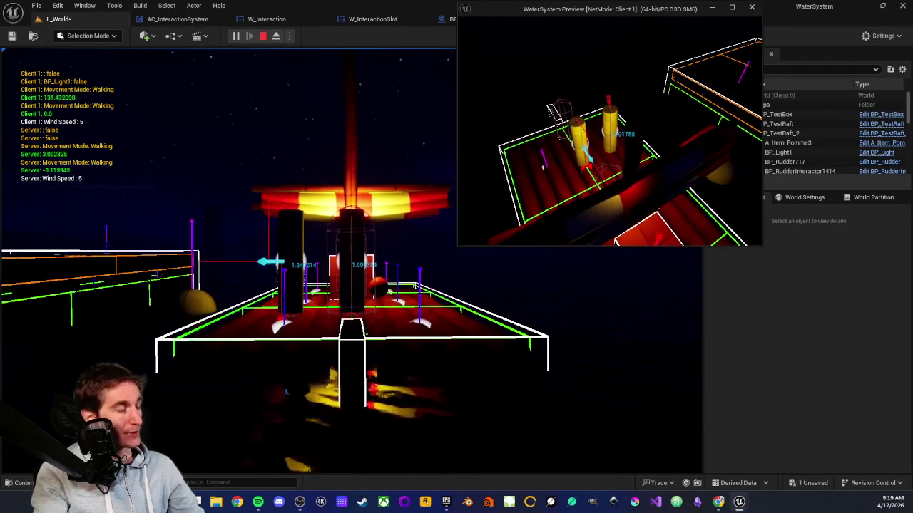
key("alt+Tab")
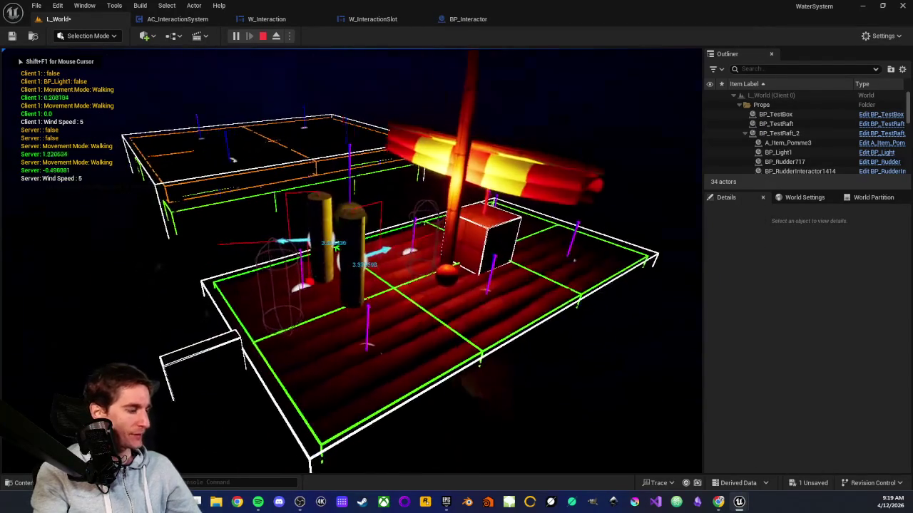
Interact with the rudder as the server character, view the Client 1 window, then stop the test
key("w")
key("e")
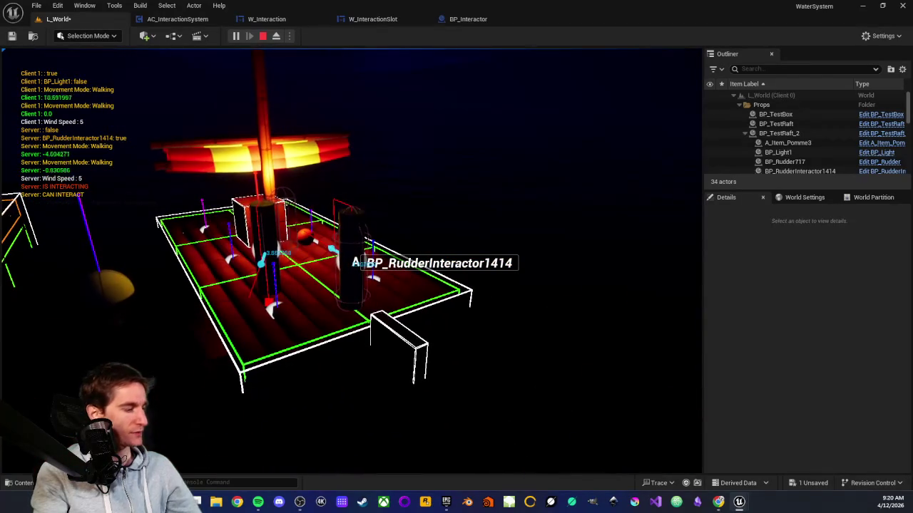
key("shift+F1")
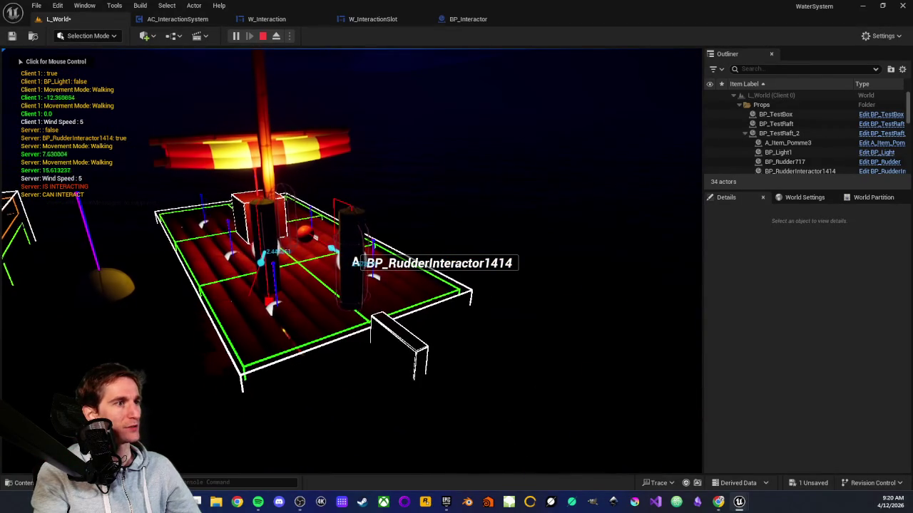
mouse_move(739, 501)
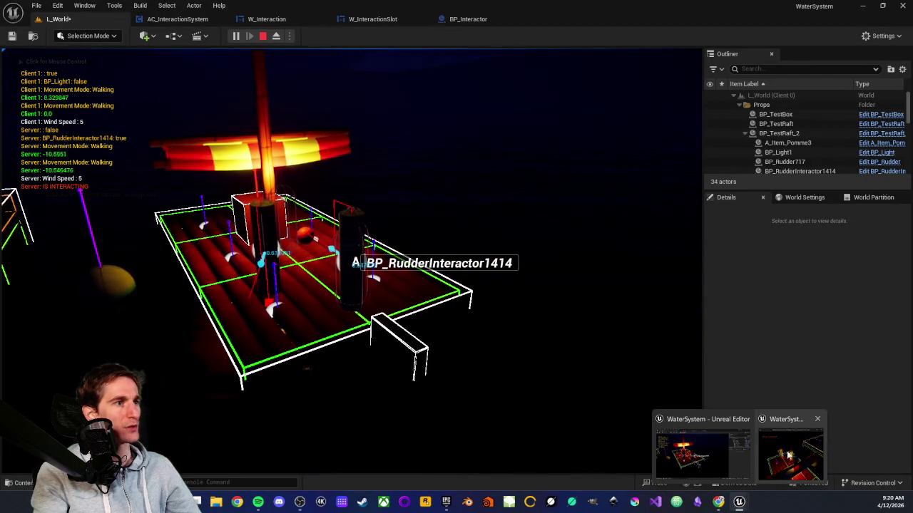
left_click(784, 460)
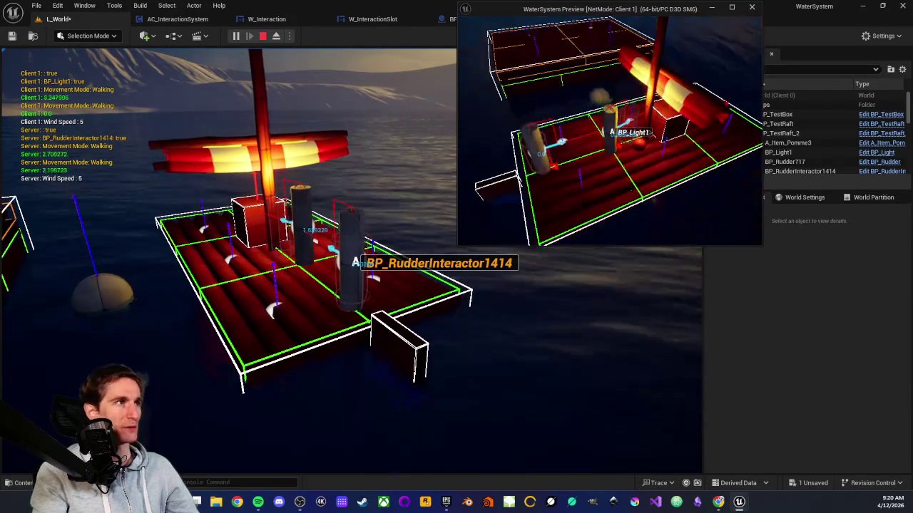
key("Escape")
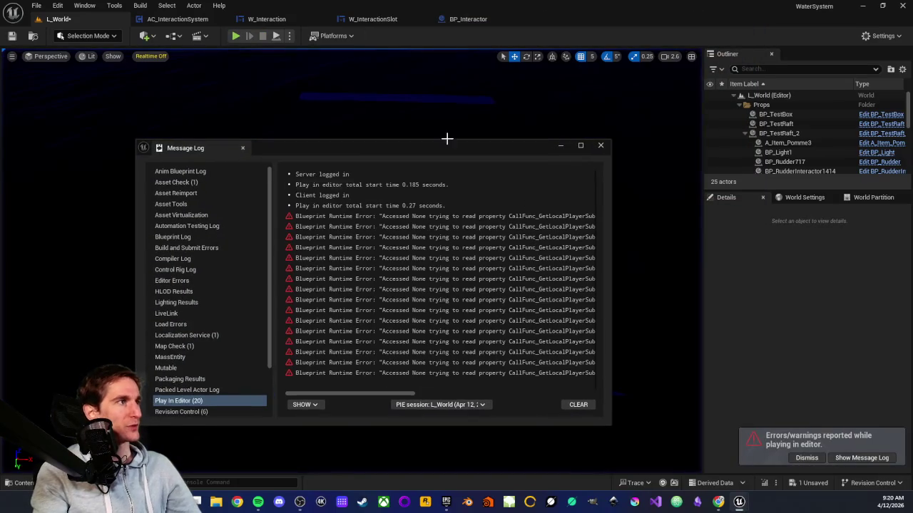
Dismiss the error log, run and stop a play session, and check the Number of Players setting
left_click(600, 145)
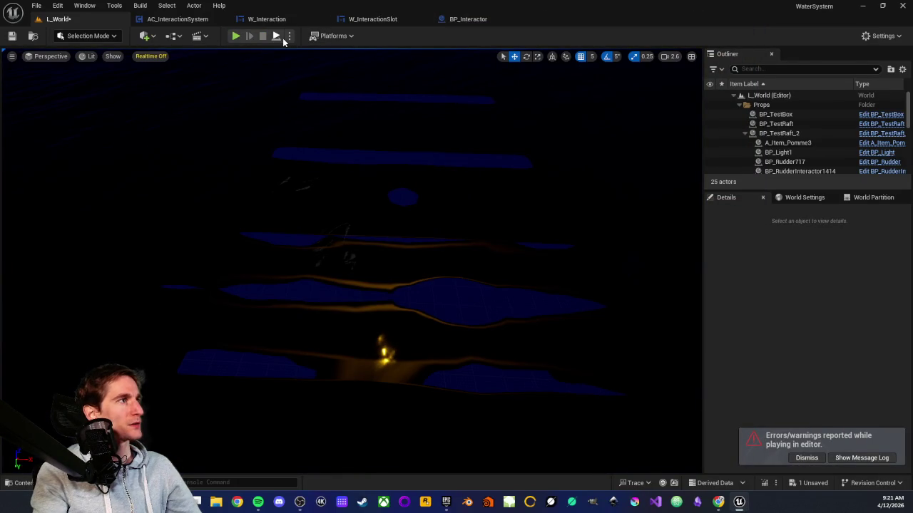
key("alt+p")
key("Escape")
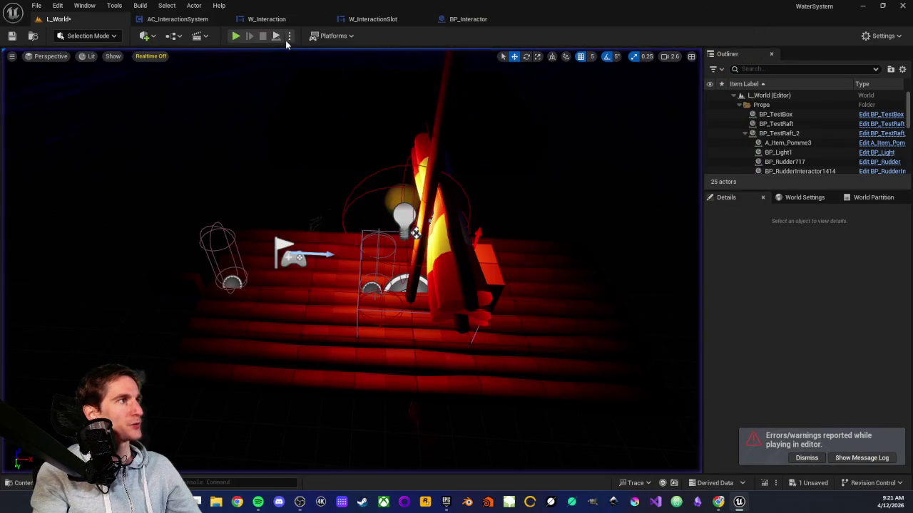
left_click(289, 37)
left_click(366, 239)
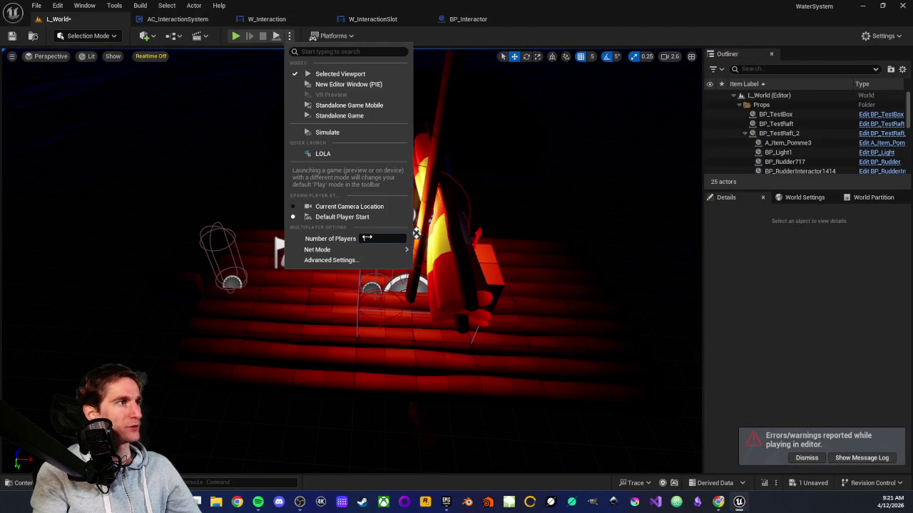
left_click(437, 43)
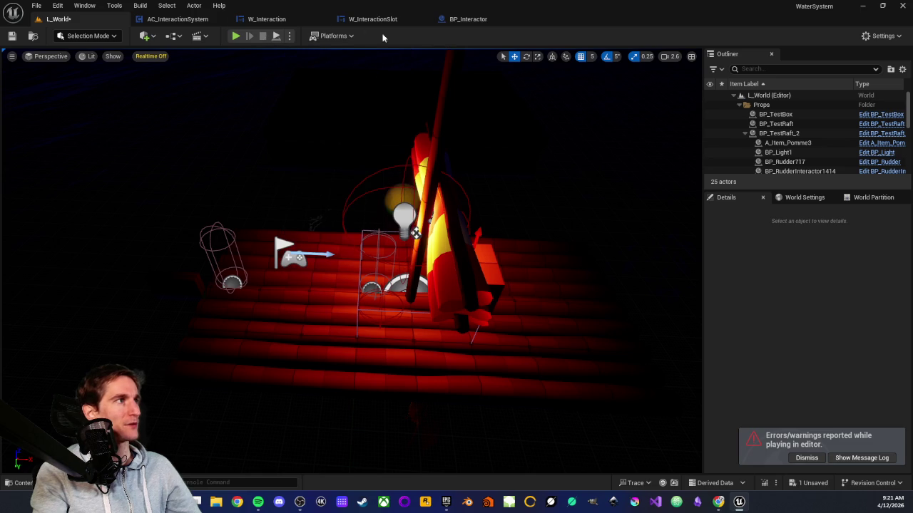
In the AC_InteractionSystem graph, review the Character, Add Mapping, ADDUNIQUE and Can Interact nodes
left_click(171, 21)
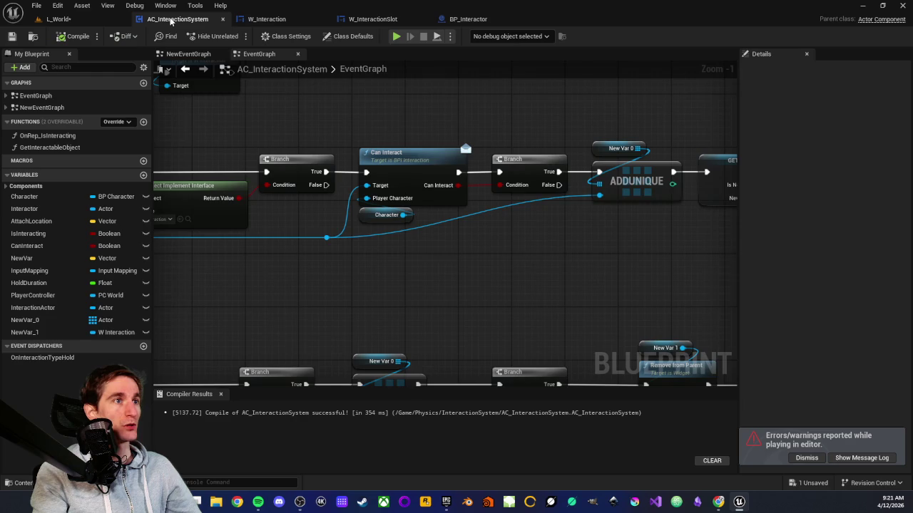
scroll(295, 234, "down", 4)
scroll(292, 224, "up", 2)
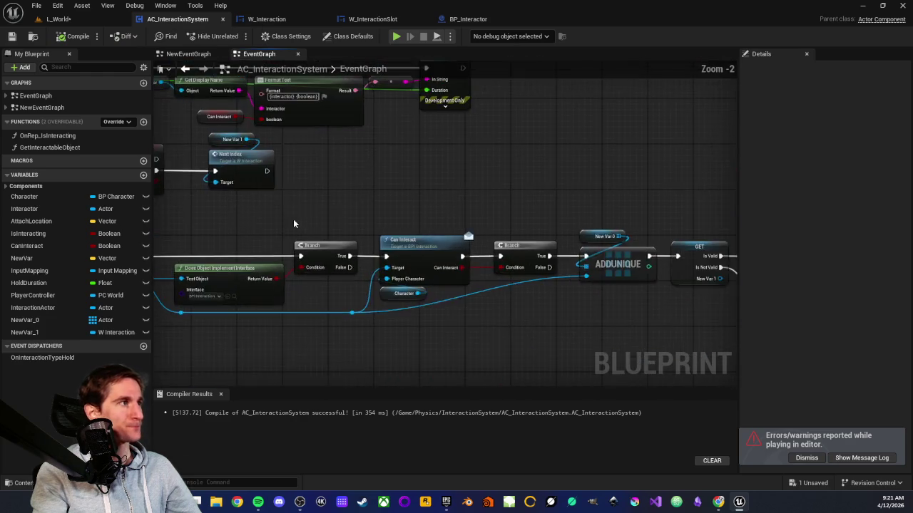
scroll(448, 275, "up", 1)
scroll(328, 200, "up", 1)
scroll(513, 215, "down", 4)
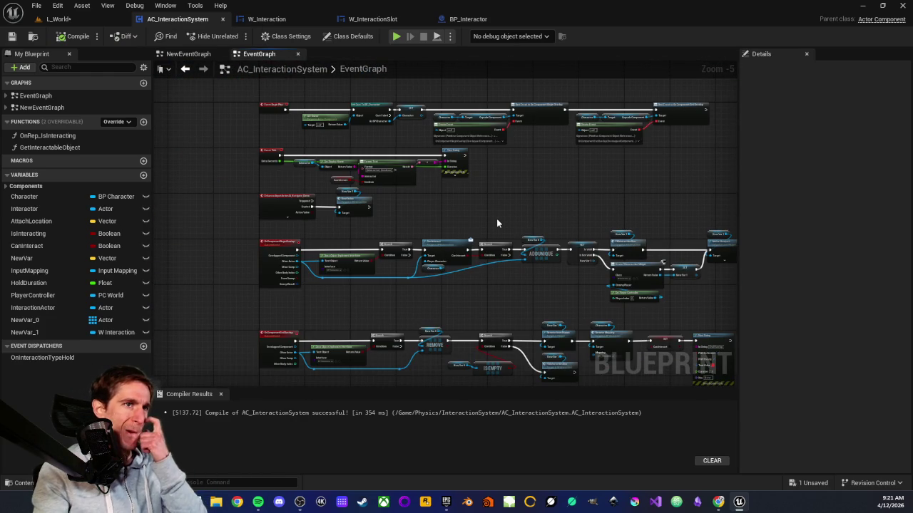
scroll(350, 221, "up", 2)
scroll(463, 222, "down", 1)
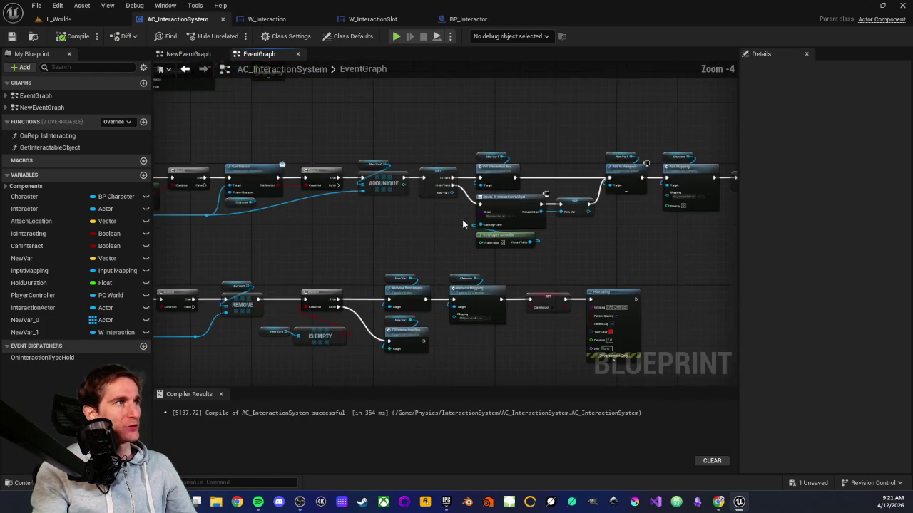
scroll(312, 228, "up", 2)
scroll(351, 187, "up", 1)
left_click_drag(404, 117, 410, 318)
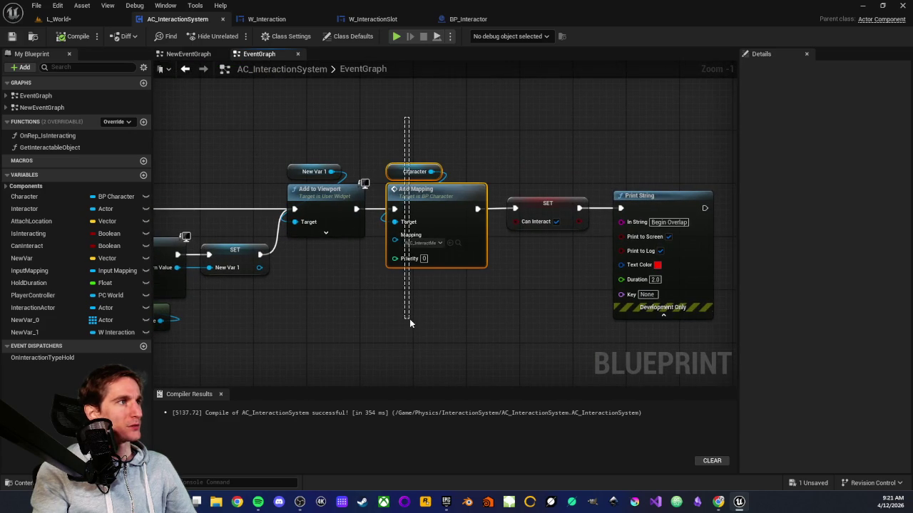
left_click(454, 323)
left_click_drag(403, 162, 447, 329)
left_click(330, 320)
left_click_drag(330, 321, 616, 256)
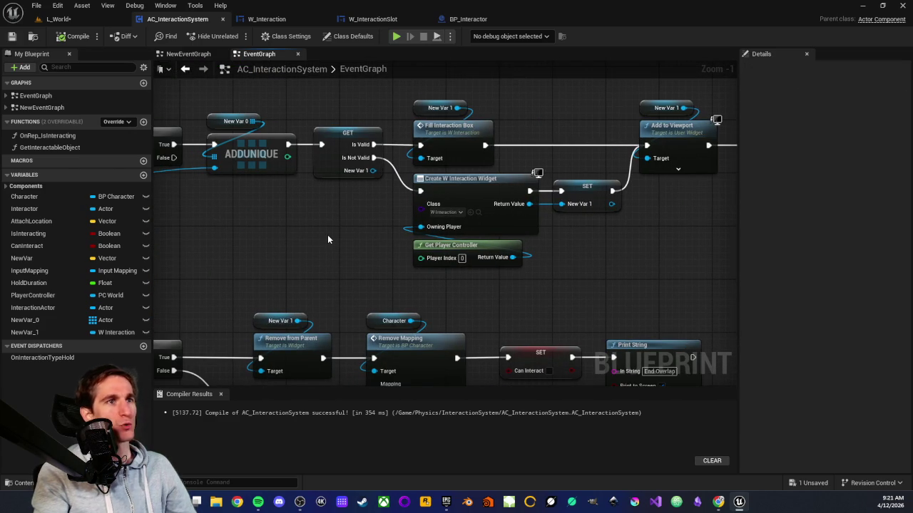
mouse_move(313, 240)
left_mouse_down()
mouse_move(462, 257)
mouse_move(454, 219)
left_mouse_up()
Add a reroute point on the Character wire and drag it lower
double_click(445, 194)
mouse_move(445, 195)
left_mouse_down()
mouse_move(460, 242)
mouse_move(437, 205)
mouse_move(478, 243)
left_mouse_up()
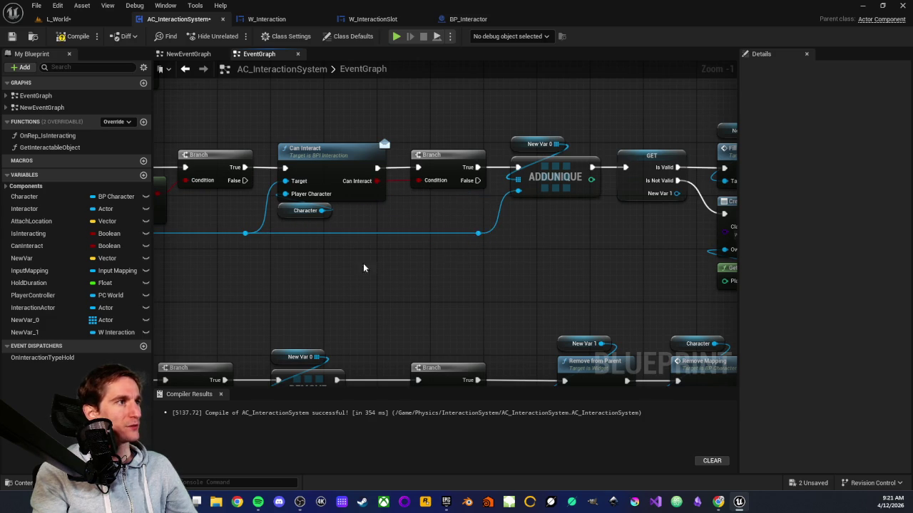
scroll(378, 267, "down", 3)
scroll(424, 198, "up", 3)
Select the Can Interact, Branch, ADDUNIQUE and widget-creation nodes, then pan to the left-hand Branch nodes
left_click_drag(228, 174, 383, 255)
mouse_move(460, 295)
left_mouse_down()
mouse_move(558, 292)
mouse_move(546, 292)
mouse_move(643, 306)
left_mouse_up()
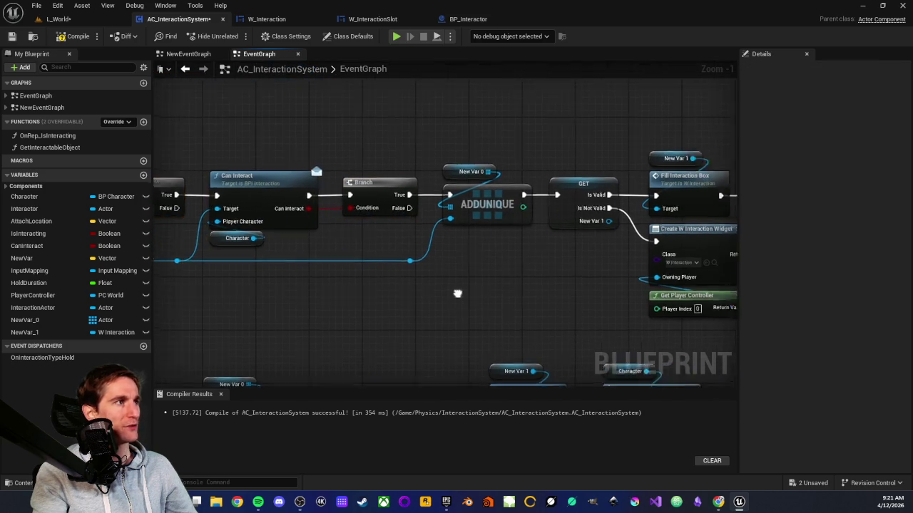
mouse_move(374, 122)
left_mouse_down()
mouse_move(449, 258)
mouse_move(421, 265)
left_mouse_up()
scroll(420, 268, "down", 2)
left_click(277, 213)
left_click_drag(296, 150, 520, 305)
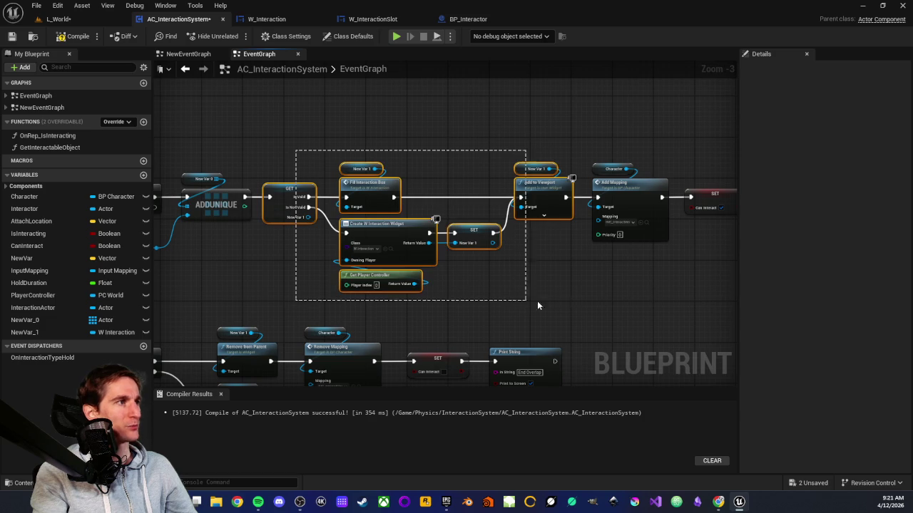
left_click_drag(587, 300, 650, 308)
left_click(295, 256)
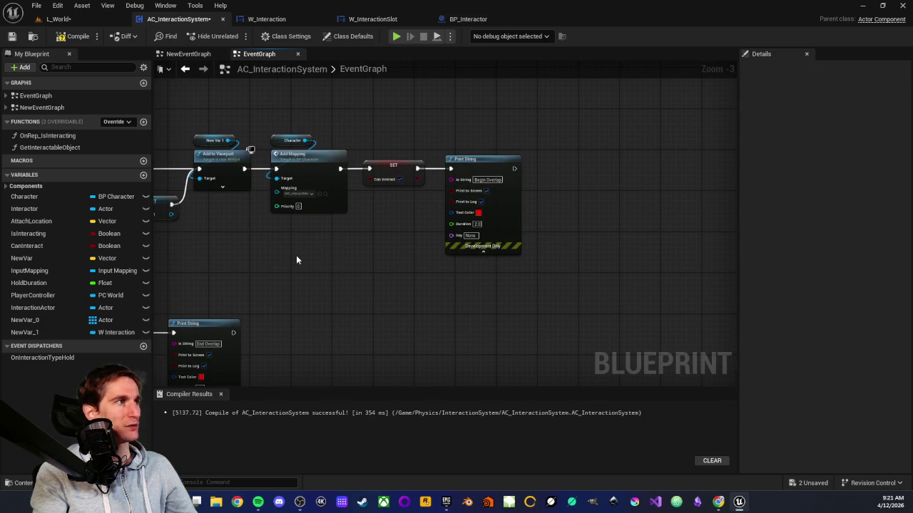
left_click_drag(297, 258, 585, 265)
left_click_drag(510, 271, 609, 265)
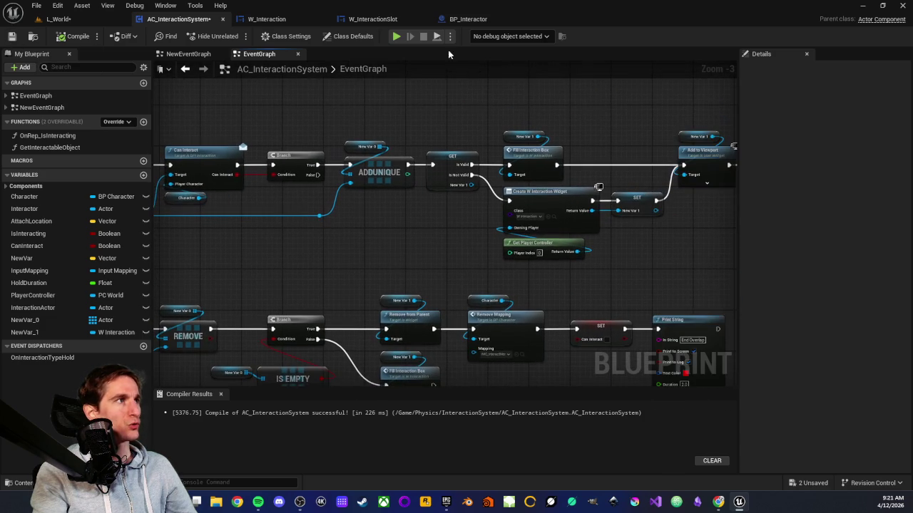
left_click(468, 19)
left_click_drag(373, 138, 633, 190)
scroll(485, 288, "down", 4)
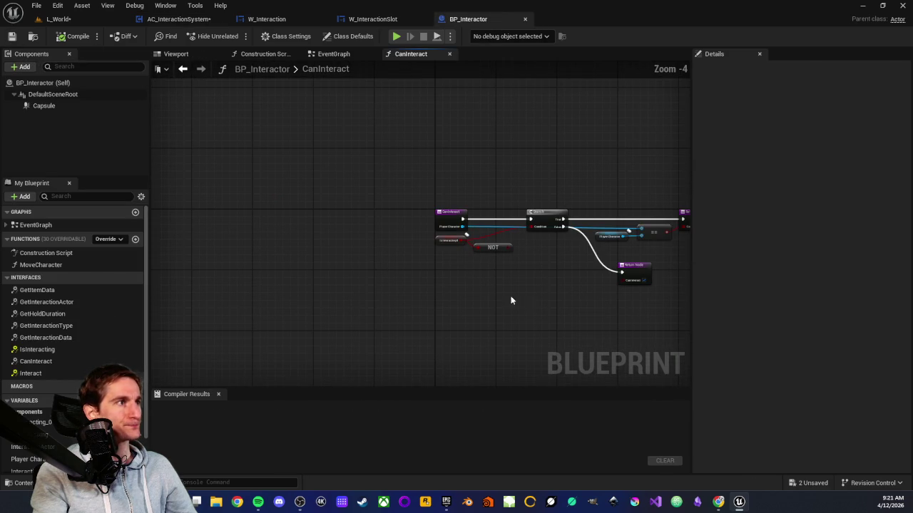
left_click(334, 54)
scroll(385, 191, "down", 3)
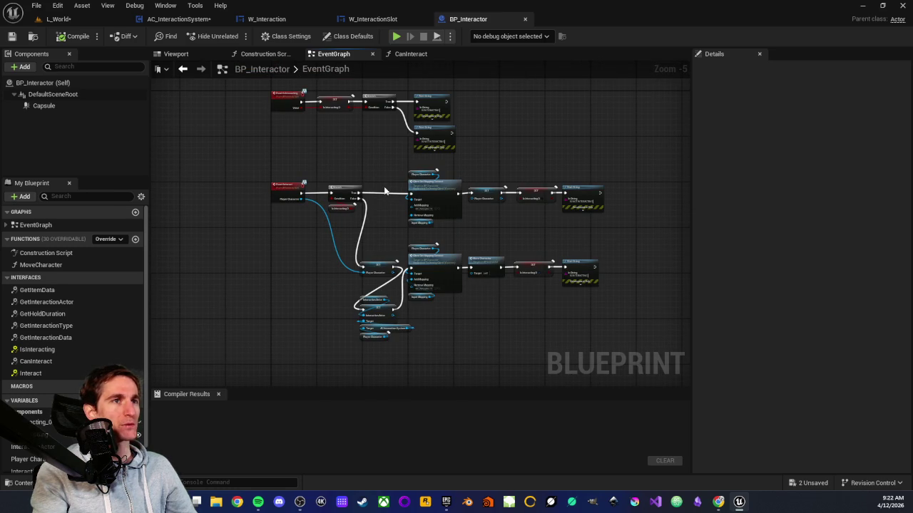
scroll(396, 199, "up", 2)
scroll(410, 221, "down", 2)
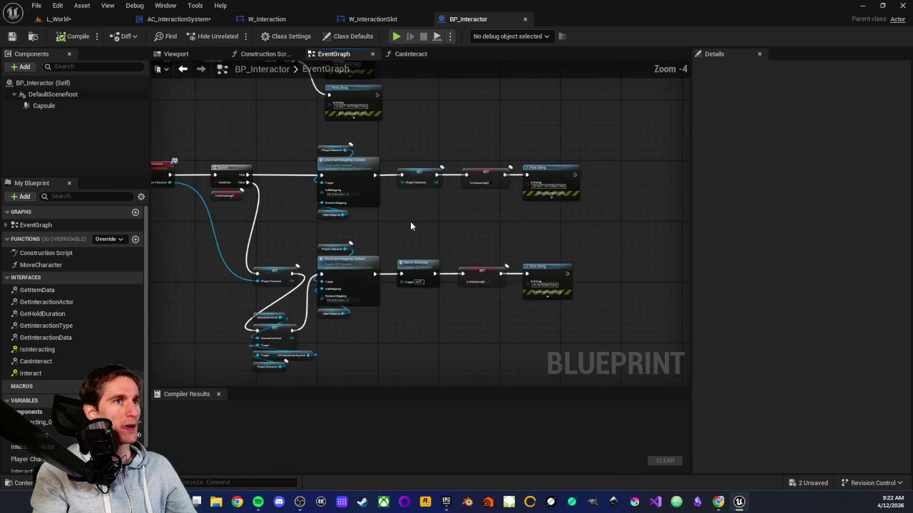
scroll(291, 162, "up", 1)
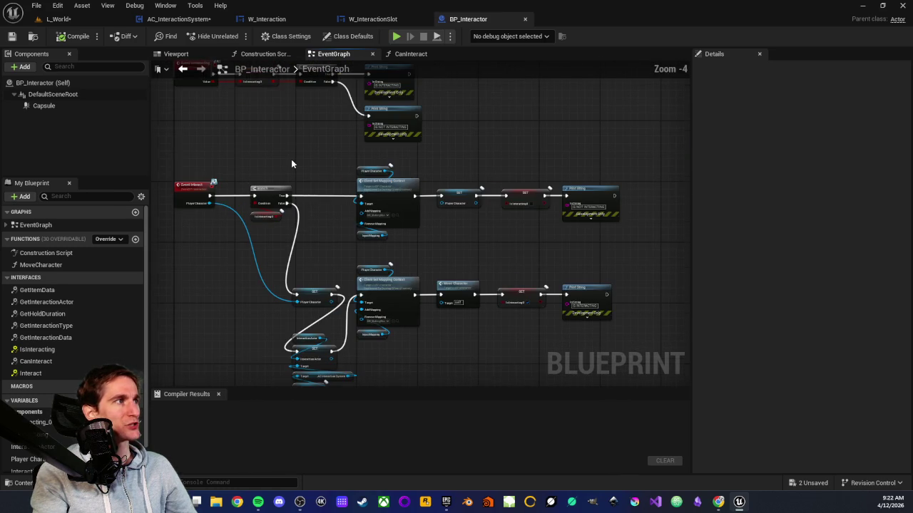
left_click_drag(311, 191, 334, 136)
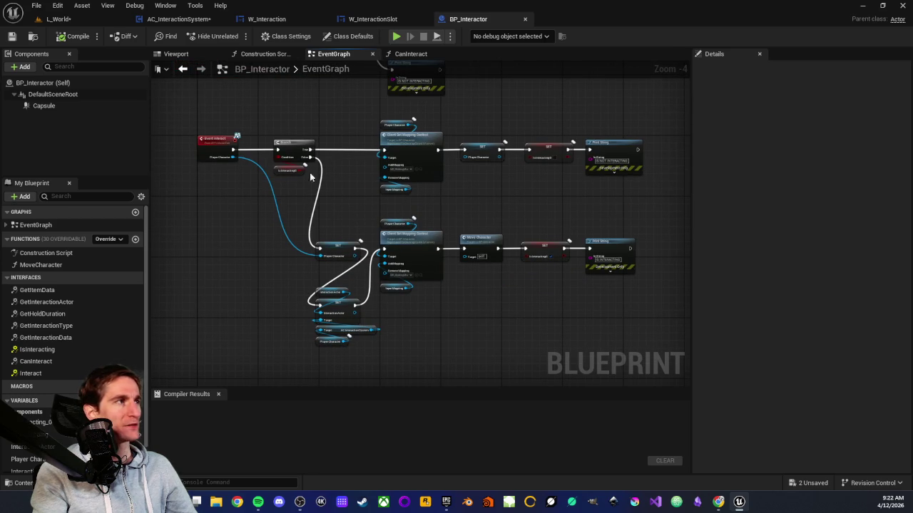
left_click(177, 19)
scroll(364, 281, "down", 2)
scroll(354, 269, "up", 1)
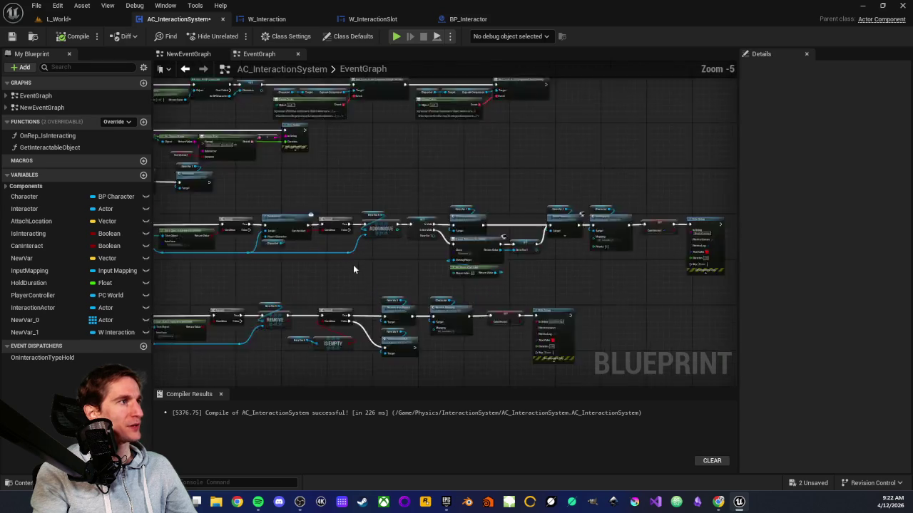
scroll(560, 201, "up", 1)
scroll(434, 235, "down", 2)
scroll(373, 172, "up", 1)
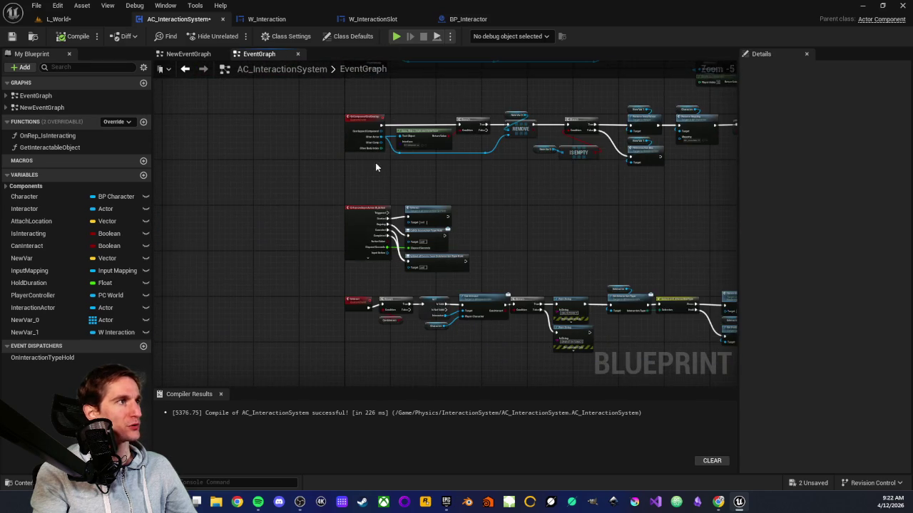
scroll(357, 170, "up", 1)
scroll(451, 106, "up", 1)
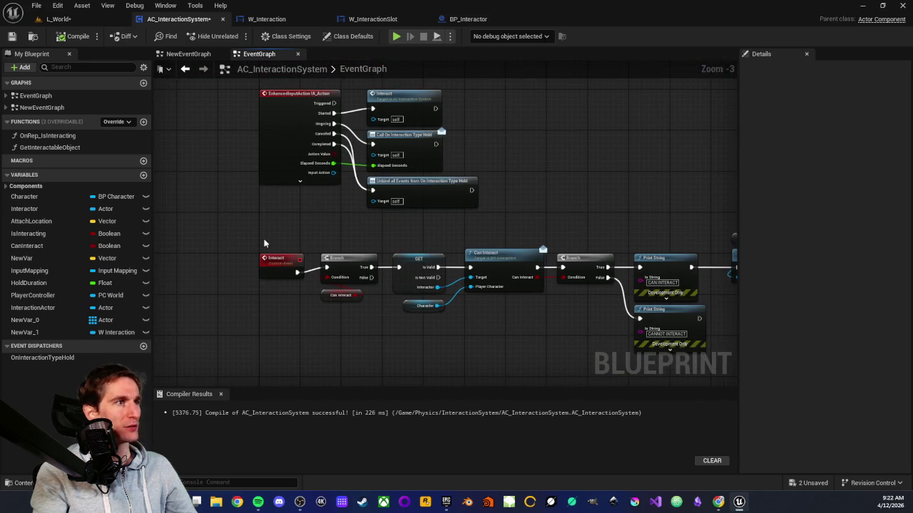
scroll(259, 226, "down", 2)
scroll(387, 238, "up", 1)
scroll(370, 256, "up", 1)
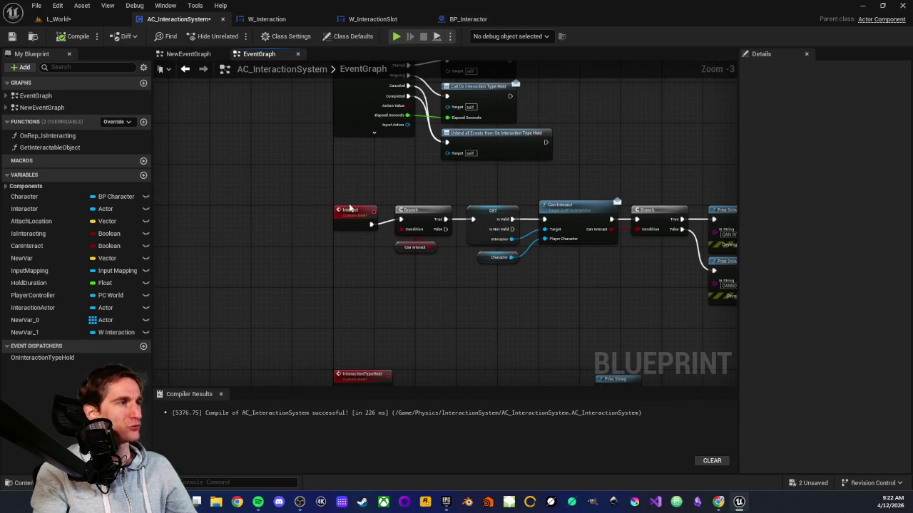
scroll(349, 207, "down", 2)
scroll(329, 262, "up", 2)
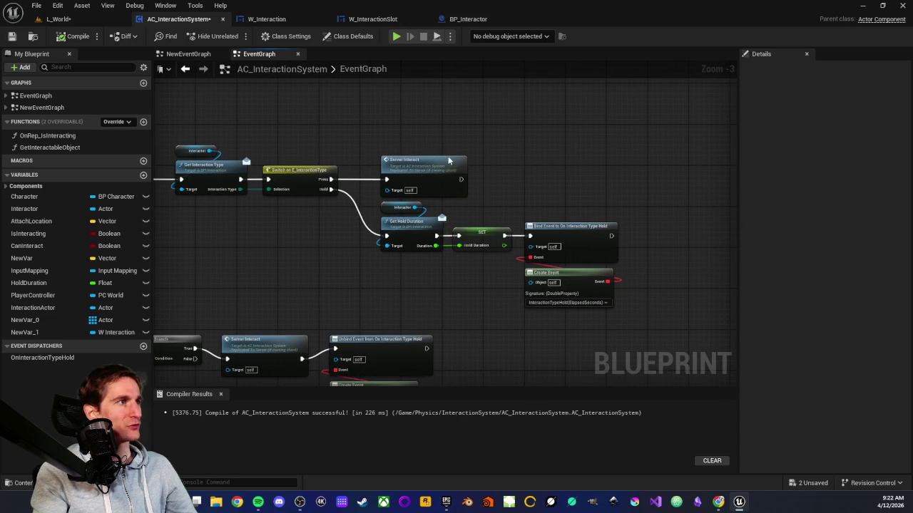
scroll(388, 219, "down", 2)
scroll(328, 218, "up", 2)
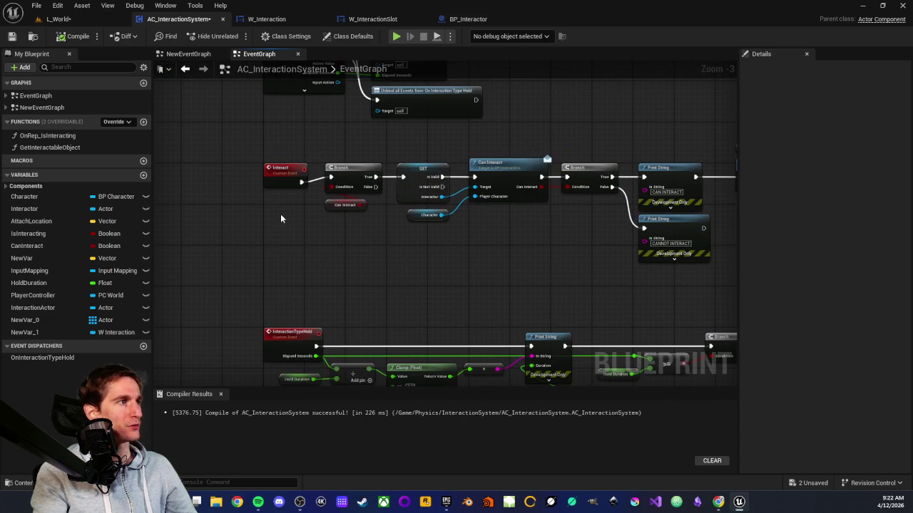
scroll(275, 190, "down", 2)
scroll(271, 140, "up", 3)
left_click_drag(261, 164, 468, 272)
scroll(387, 255, "up", 2)
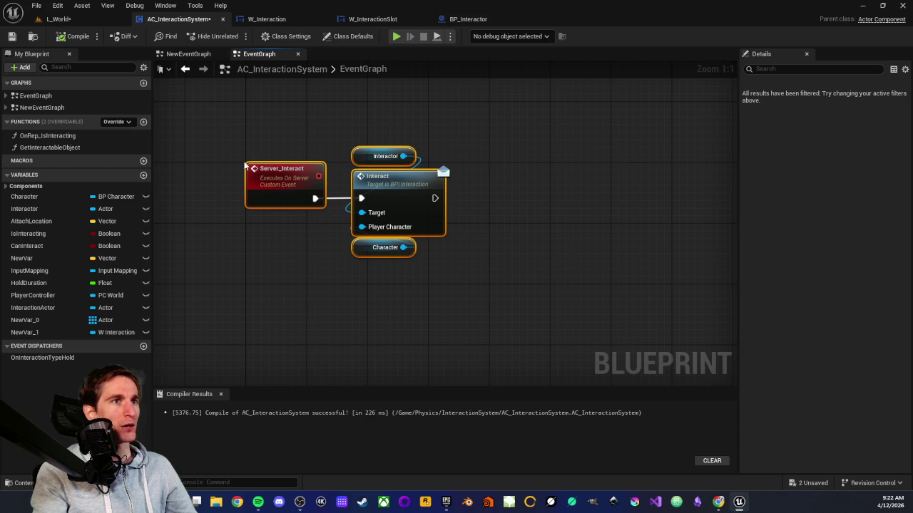
left_click(326, 173)
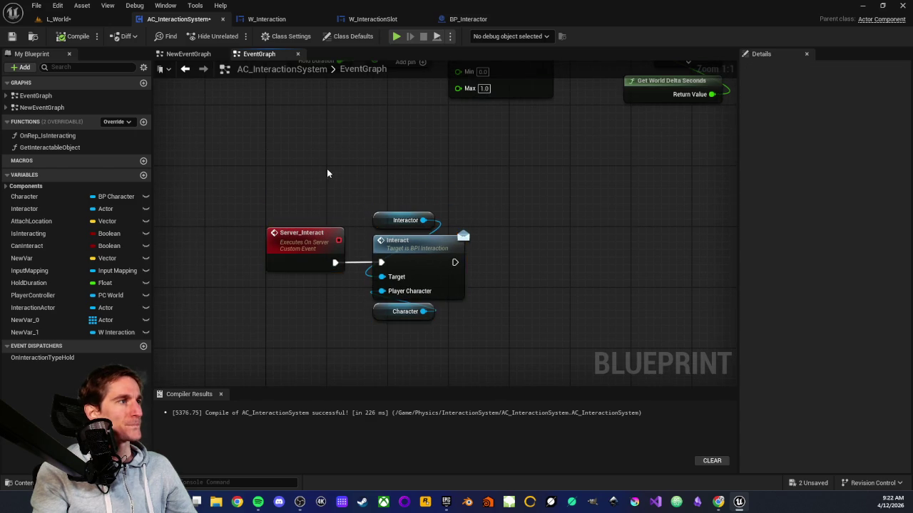
scroll(326, 173, "down", 3)
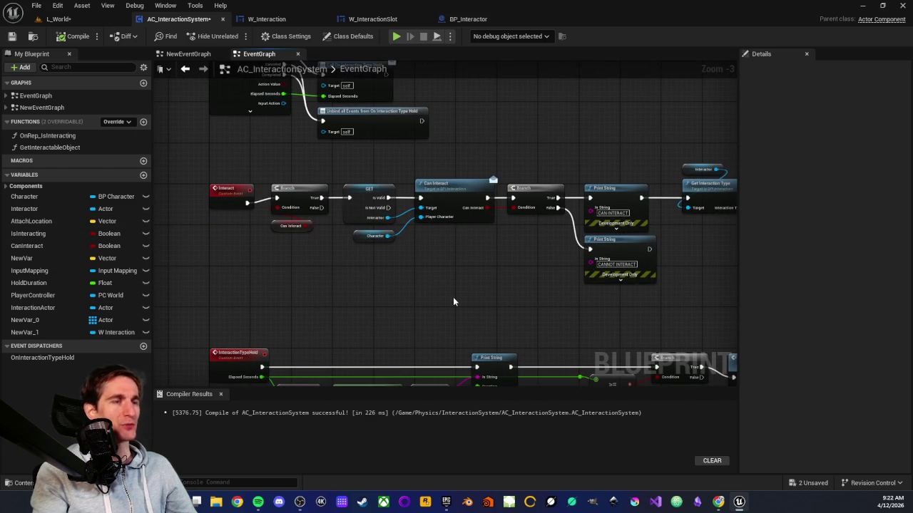
mouse_move(424, 287)
left_mouse_down()
mouse_move(453, 327)
mouse_move(507, 326)
left_mouse_up()
scroll(333, 178, "up", 3)
scroll(338, 236, "down", 6)
scroll(322, 285, "up", 3)
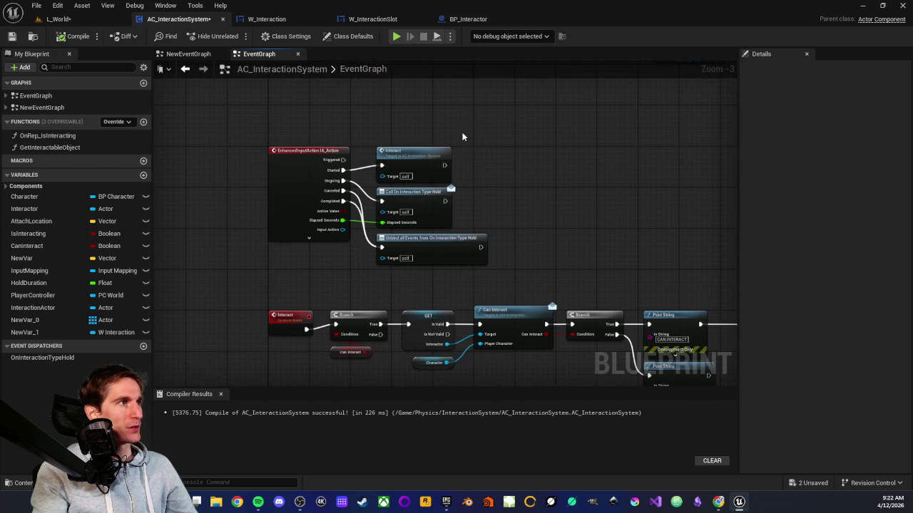
left_click_drag(407, 121, 503, 282)
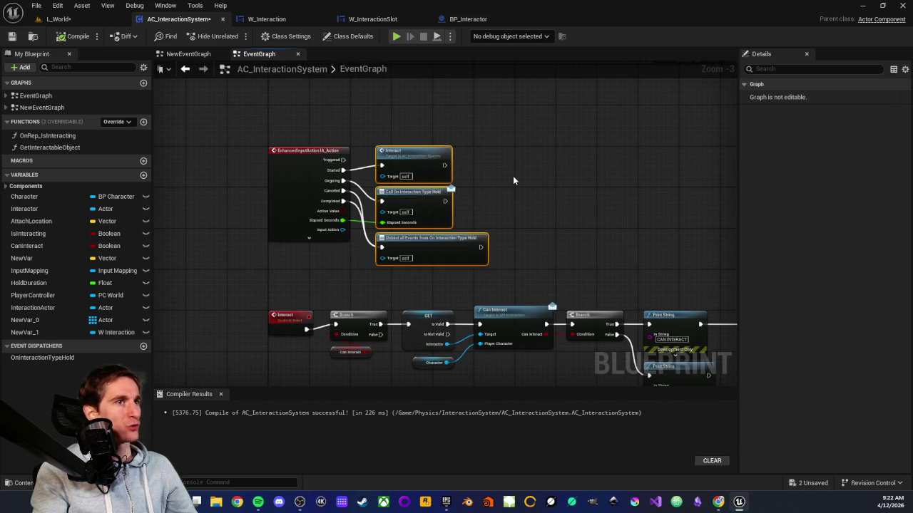
mouse_move(513, 175)
left_mouse_down()
mouse_move(480, 194)
mouse_move(420, 263)
left_mouse_up()
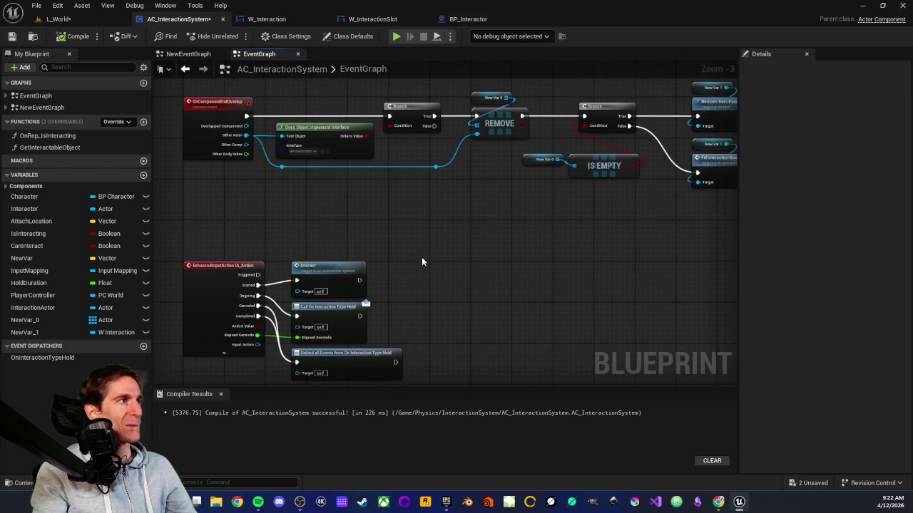
left_click(469, 19)
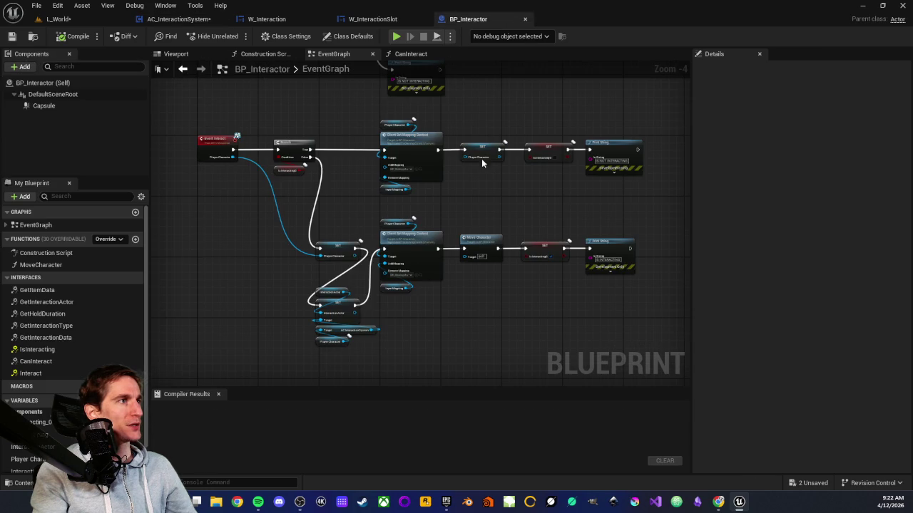
left_click_drag(478, 199, 363, 229)
mouse_move(153, 227)
left_mouse_down()
mouse_move(481, 236)
mouse_move(392, 251)
left_mouse_up()
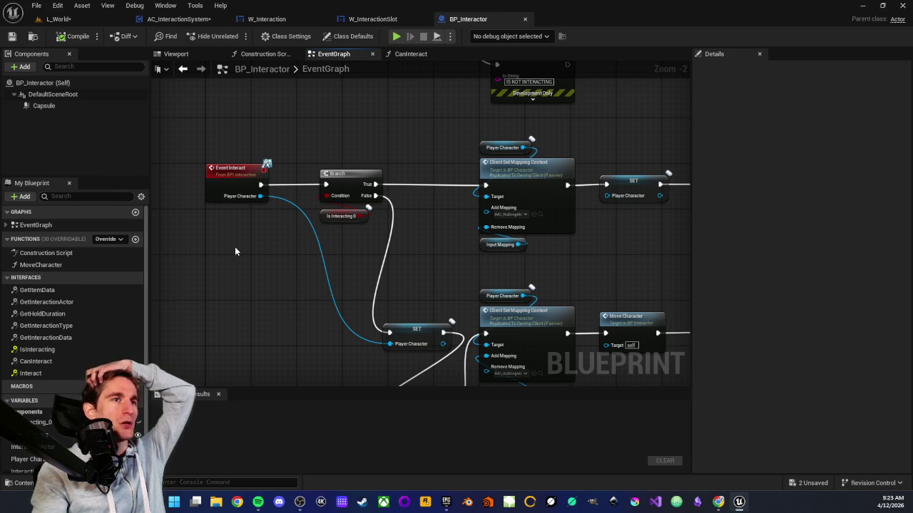
left_click(182, 18)
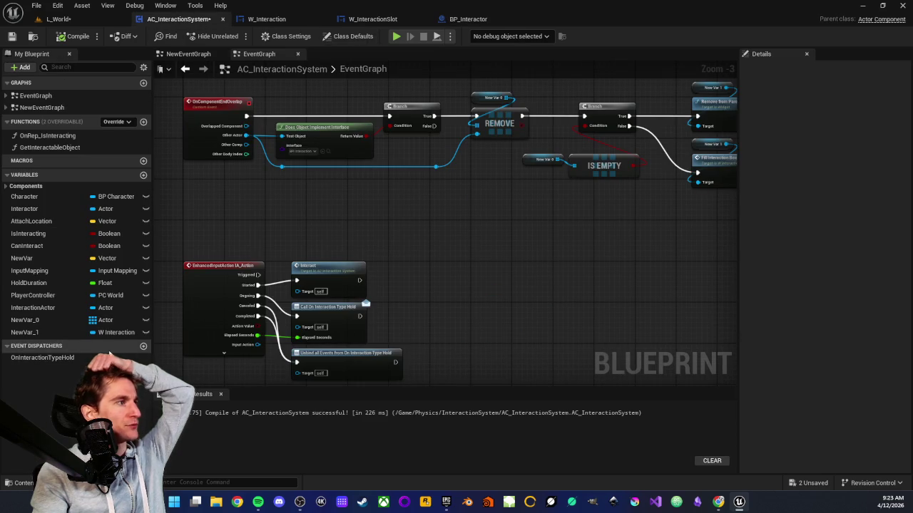
Add an event dispatcher named OnInteraction and compile the component
left_click(143, 347)
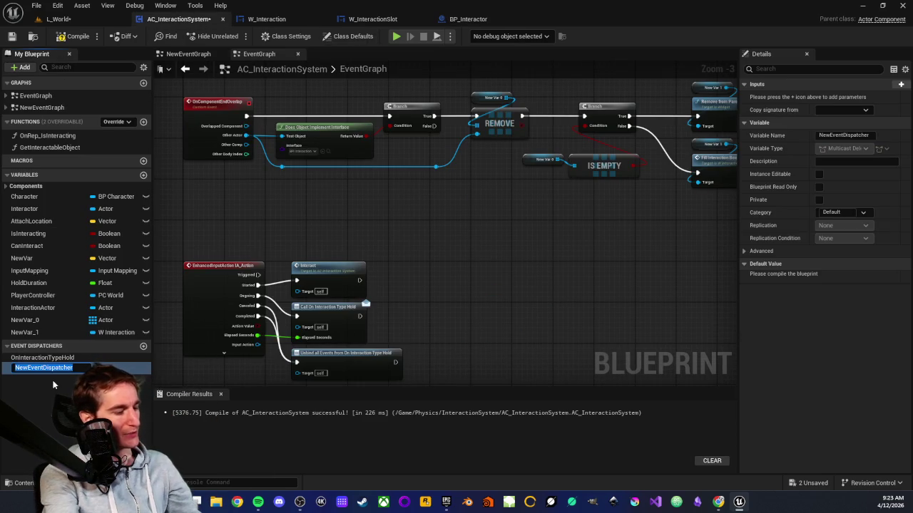
type("On")
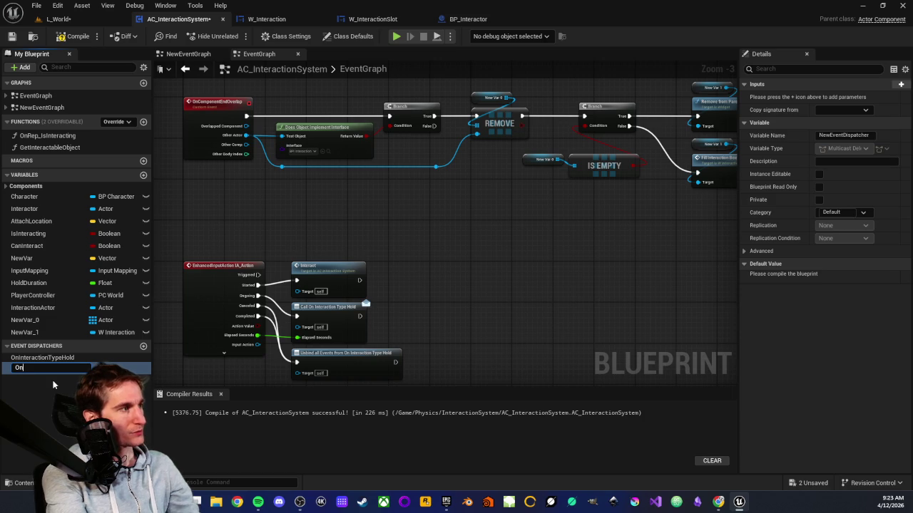
type("Inte")
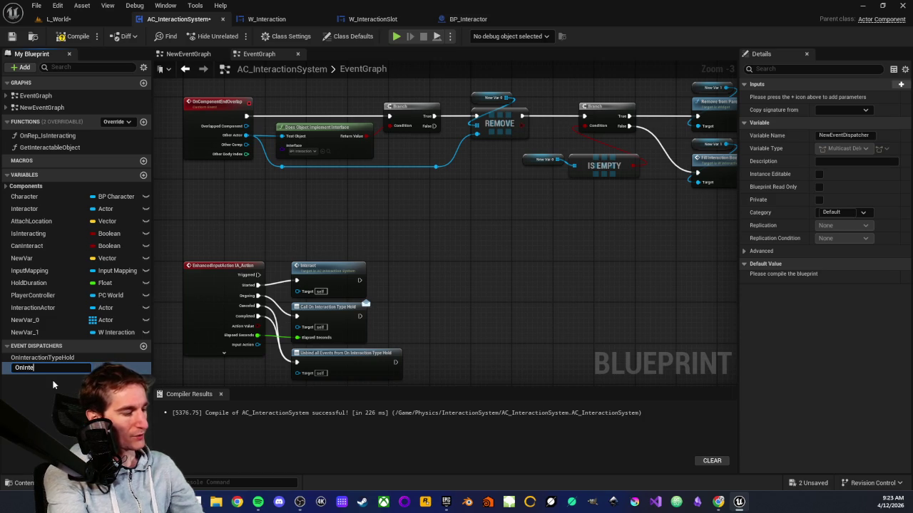
type("action")
key("Return")
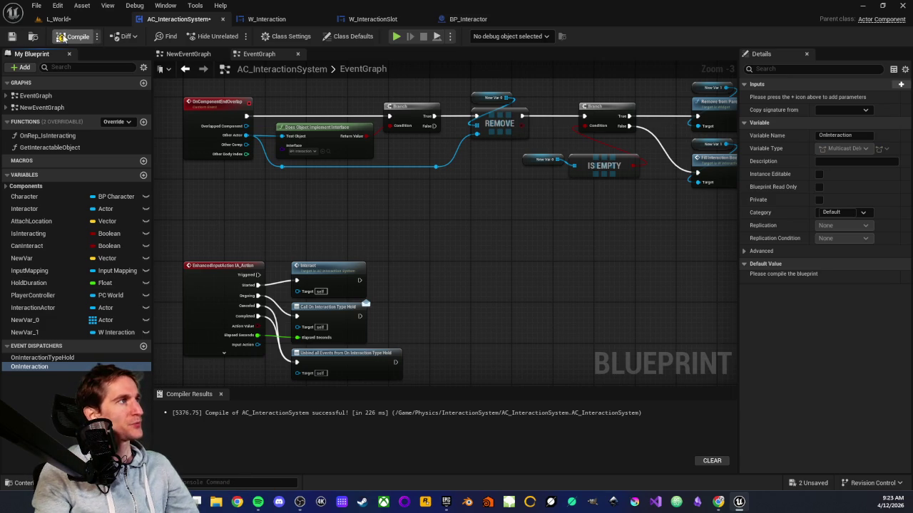
left_click(12, 38)
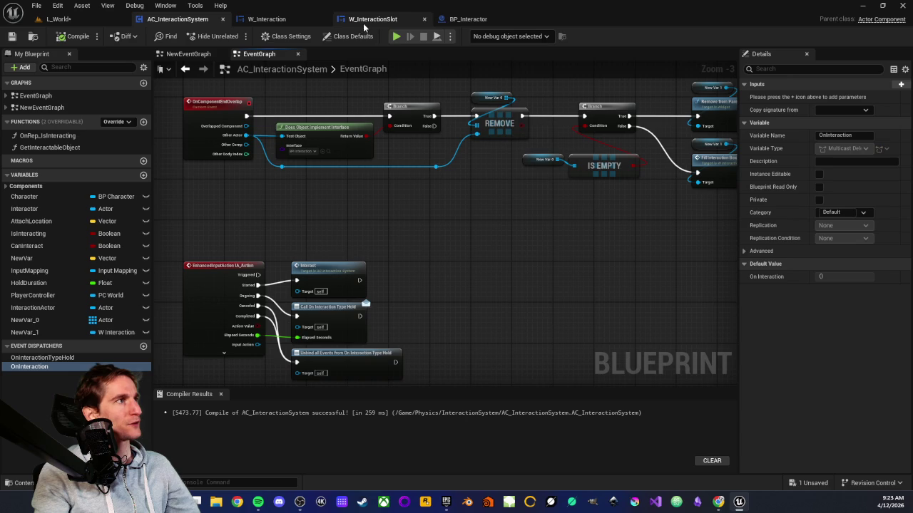
Glance at BP_Interactor and L_World, then rename the dispatcher to OnBeginInteraction
left_click(464, 20)
scroll(404, 187, "up", 3)
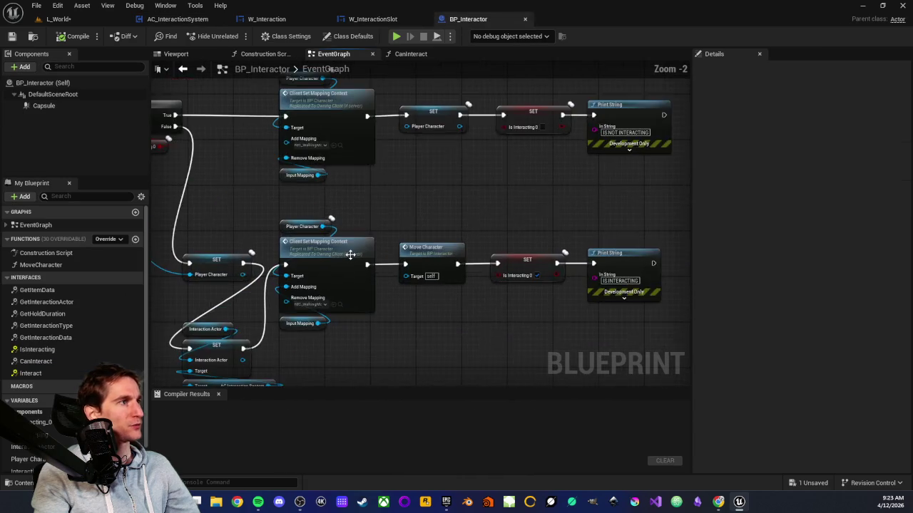
scroll(258, 161, "up", 1)
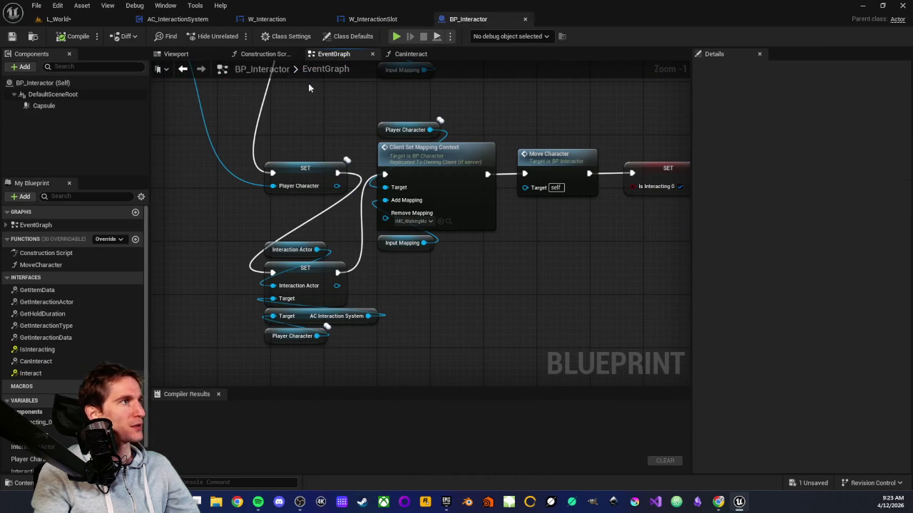
left_click(70, 20)
left_click(177, 20)
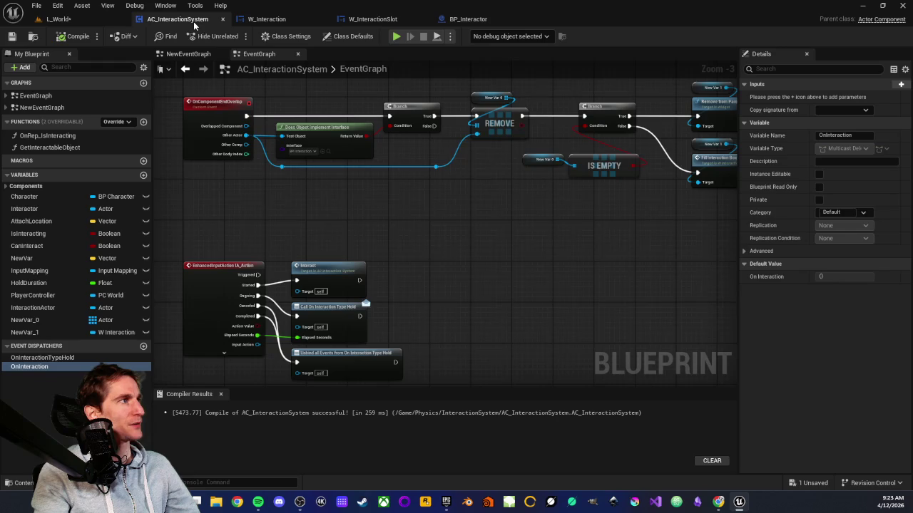
left_click(30, 369)
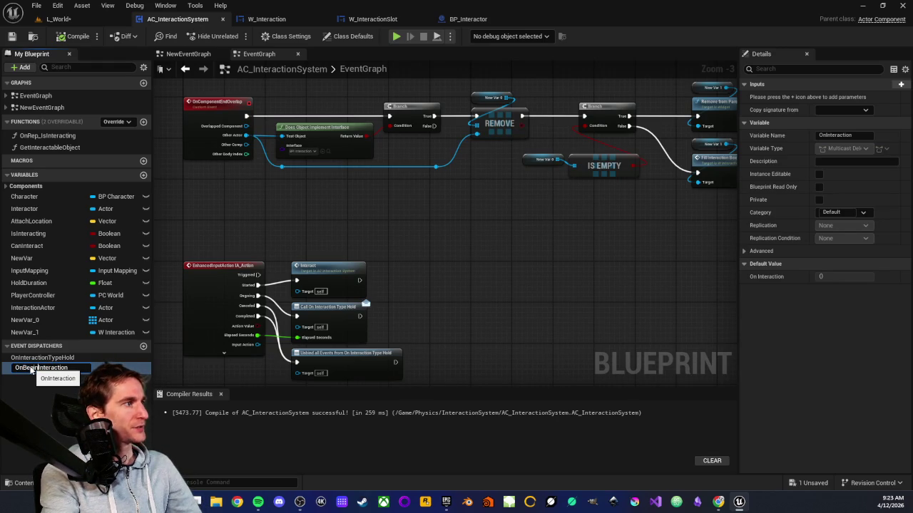
key("Return")
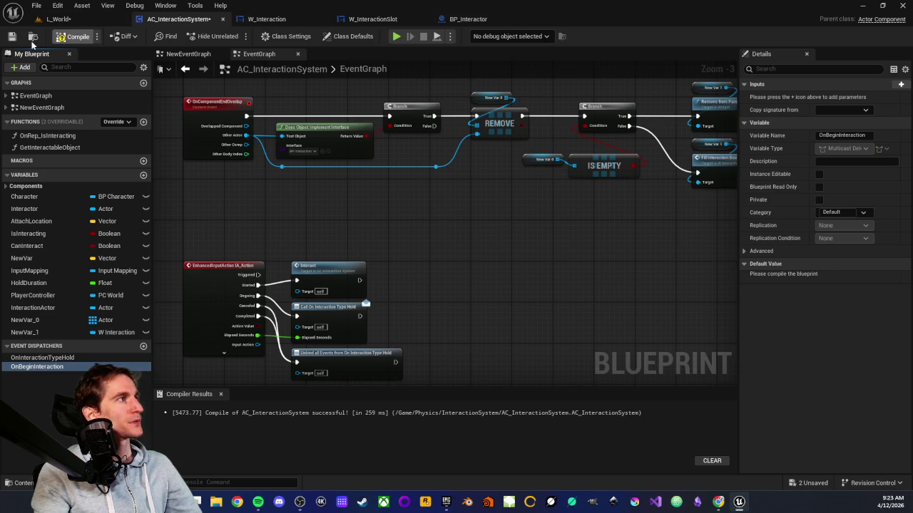
In BP_Interactor, place a Player Character getter near the Print String nodes and search its pin for 'ac inter'
left_click(468, 20)
scroll(488, 126, "down", 5)
scroll(360, 214, "up", 4)
mouse_move(360, 219)
left_mouse_down()
mouse_move(525, 229)
mouse_move(450, 269)
left_mouse_up()
left_click_drag(587, 308, 312, 367)
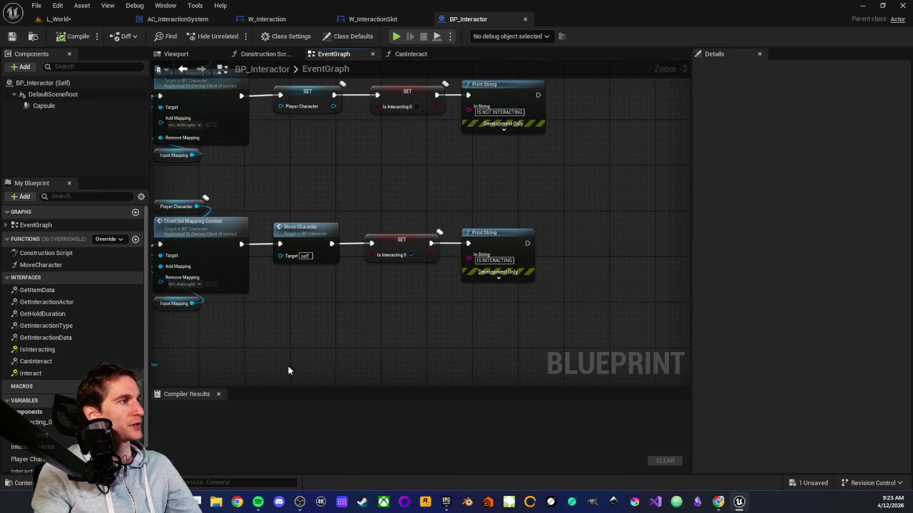
scroll(42, 413, "down", 2)
mouse_move(33, 428)
left_mouse_down()
mouse_move(271, 373)
mouse_move(579, 219)
mouse_move(583, 228)
left_mouse_up()
left_click(589, 241)
scroll(470, 251, "up", 2)
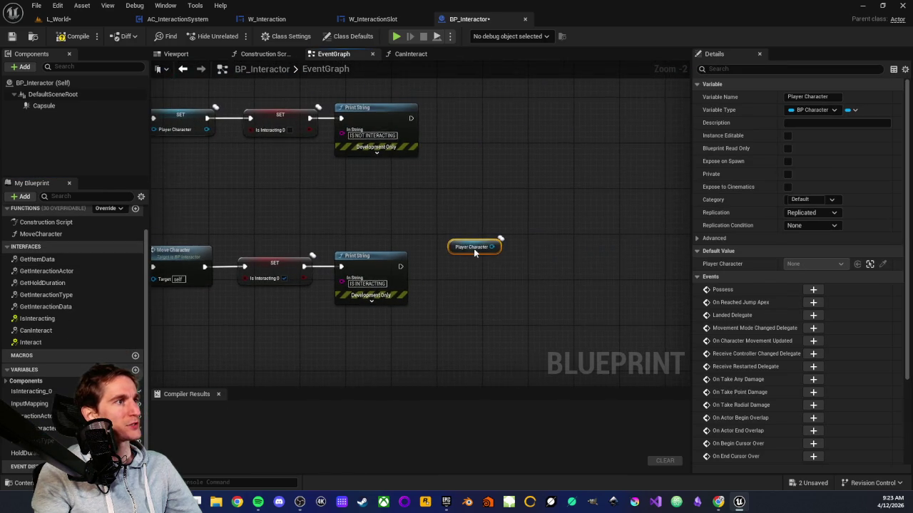
left_click_drag(491, 246, 500, 279)
type("a")
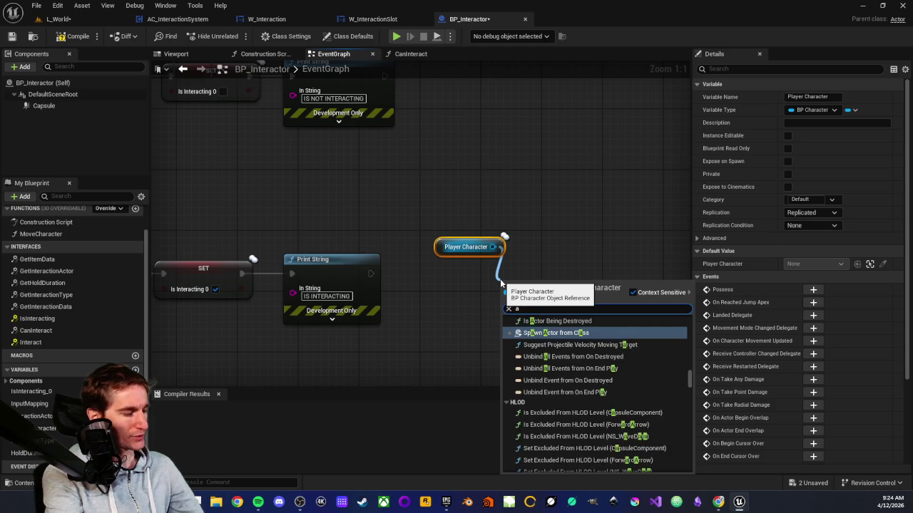
type("c inter")
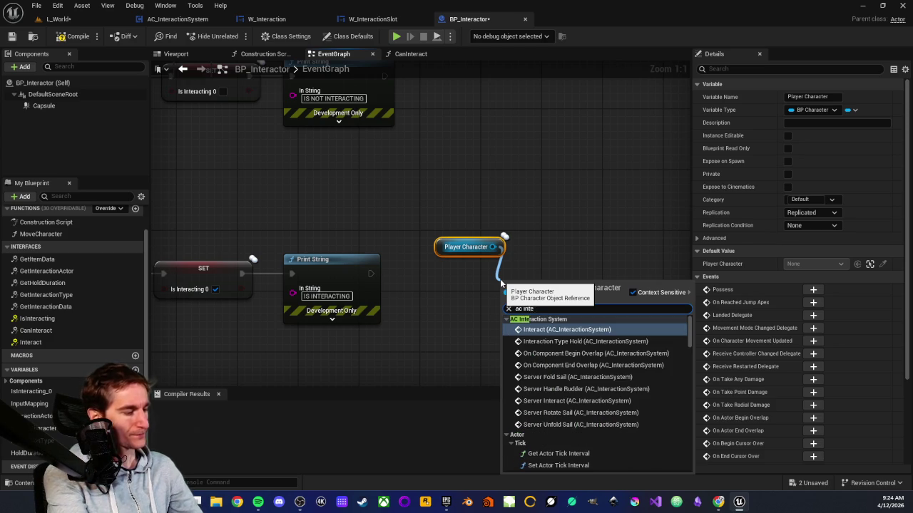
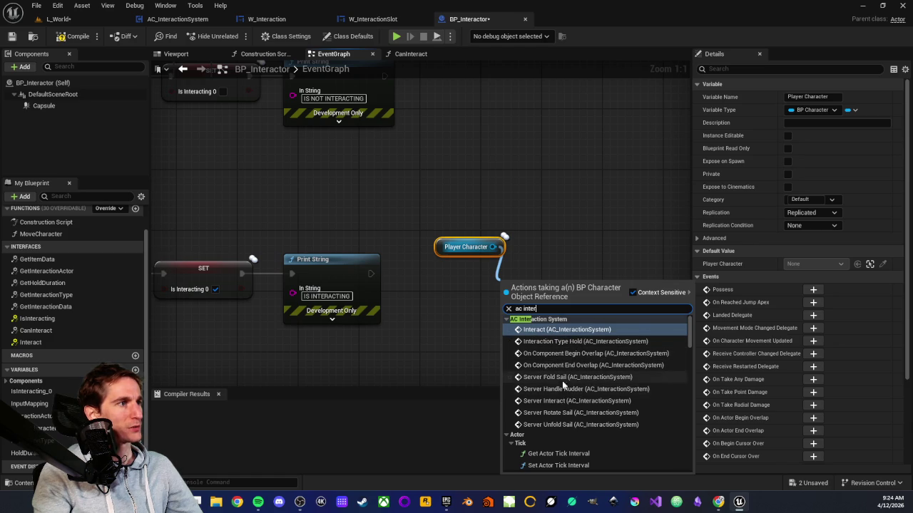
Add the AC Interaction System getter from Player Character, deleting the extra Interact call
left_click(542, 331)
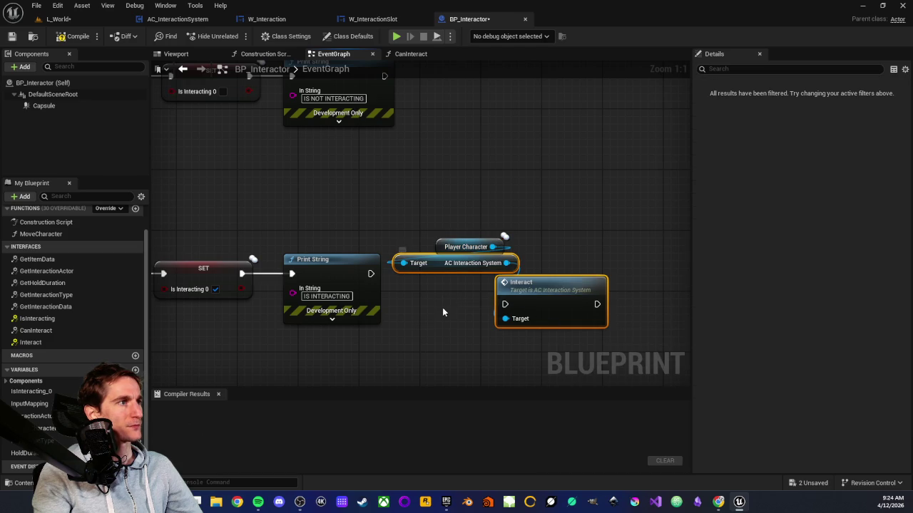
left_click_drag(520, 298, 562, 303)
left_click(586, 298)
key("Delete")
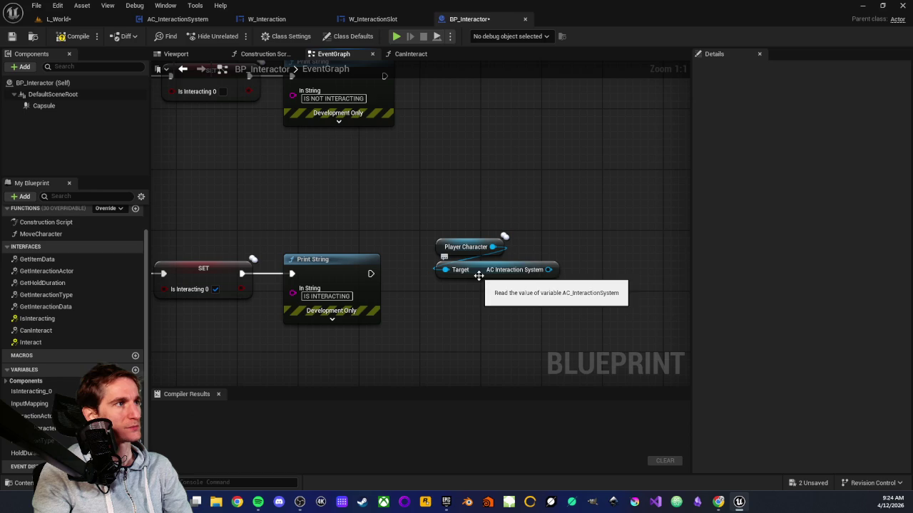
Search the component's actions for 'on be' and dismiss without adding a node
left_click_drag(547, 270, 588, 272)
type("on be")
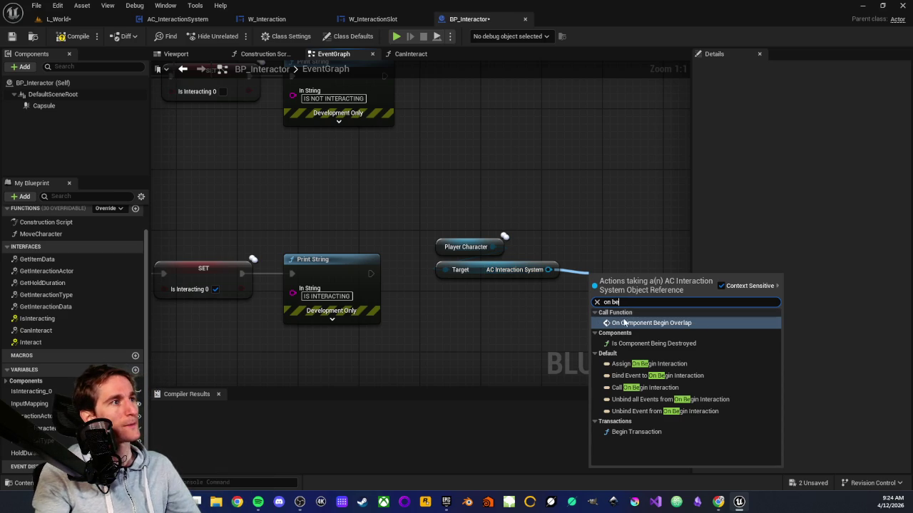
left_click(483, 300)
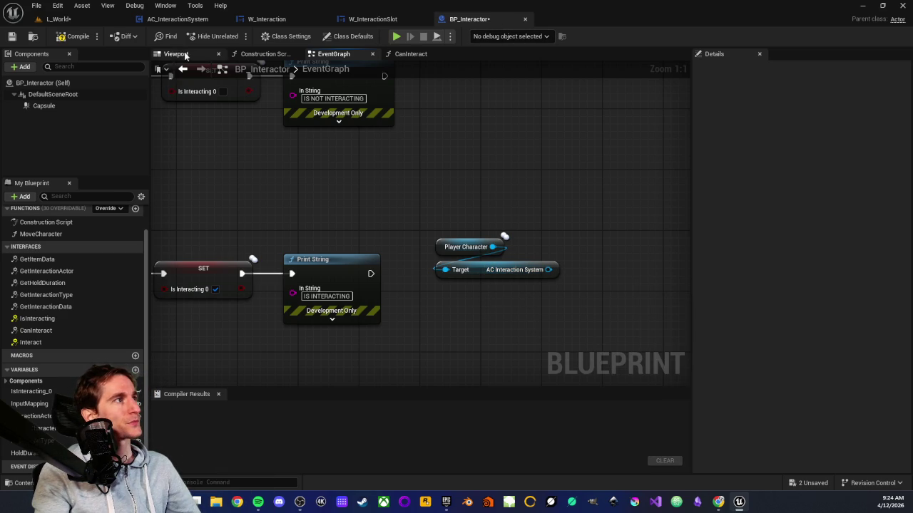
Make OnBeginInteraction instance editable in AC_InteractionSystem and compile it
left_click(163, 23)
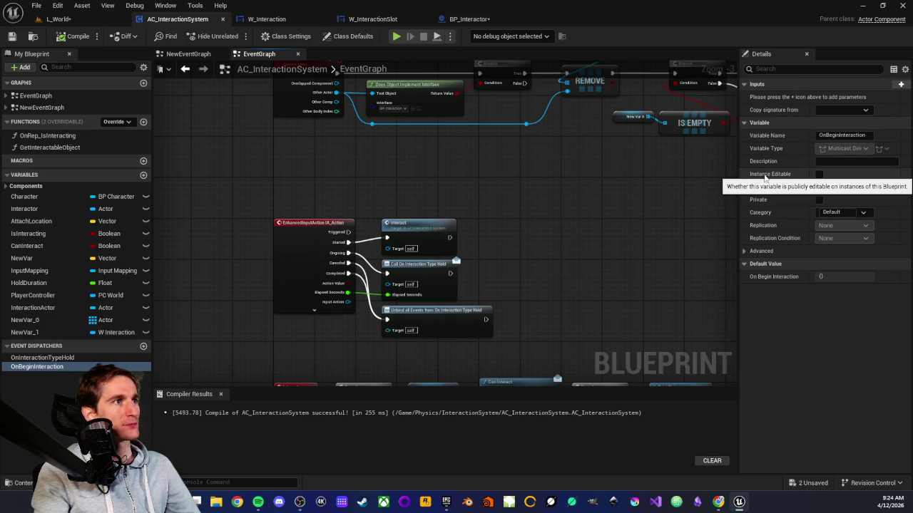
left_click(819, 174)
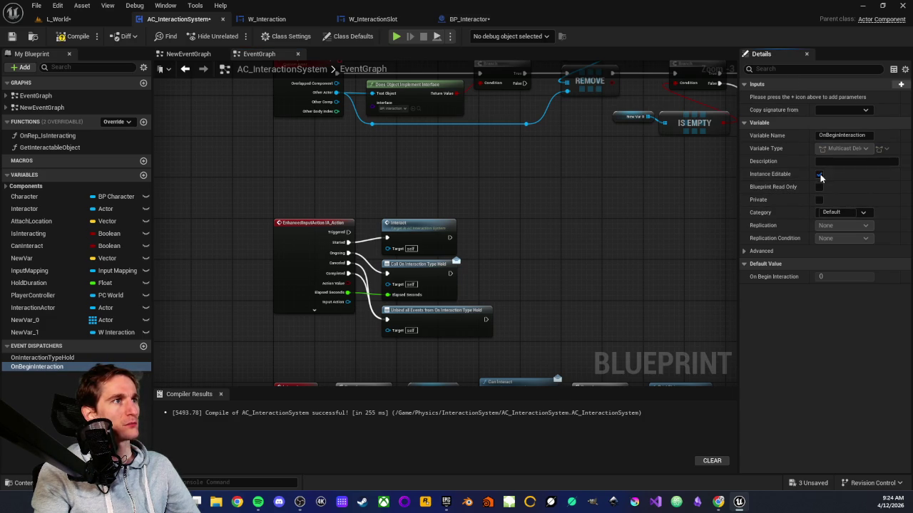
left_click(62, 39)
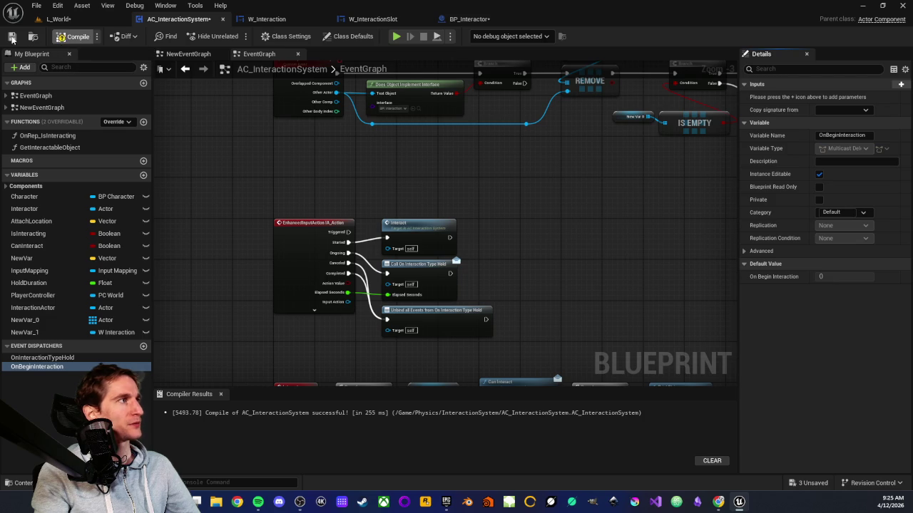
In BP_Interactor, search the component's actions for 'on beg', then close without adding
left_click(483, 19)
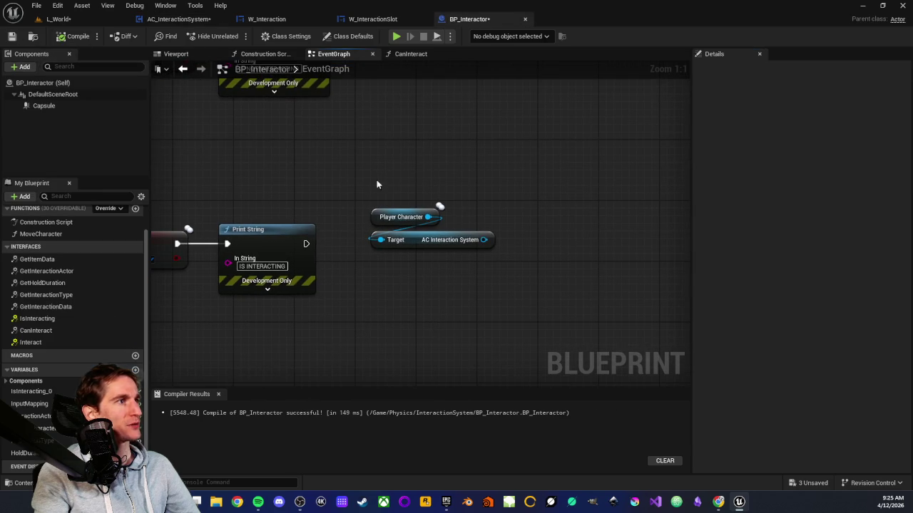
left_click_drag(484, 240, 483, 290)
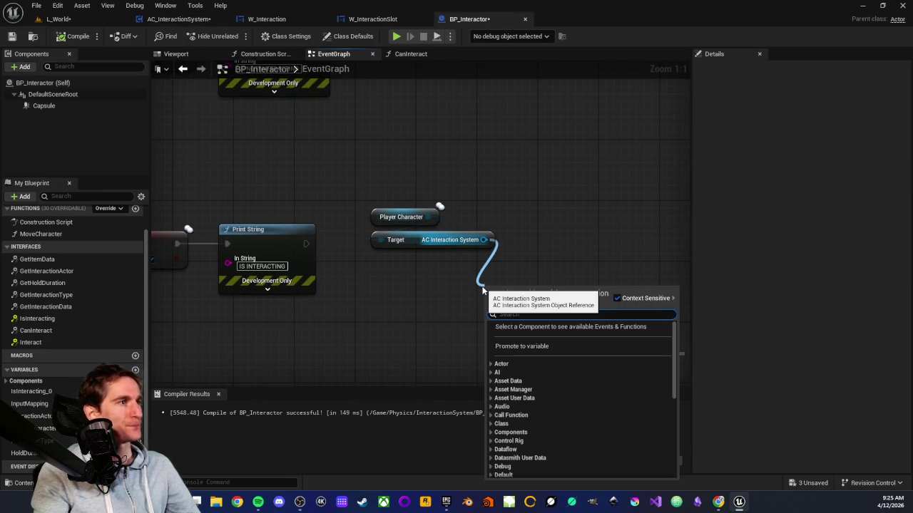
type("on beg")
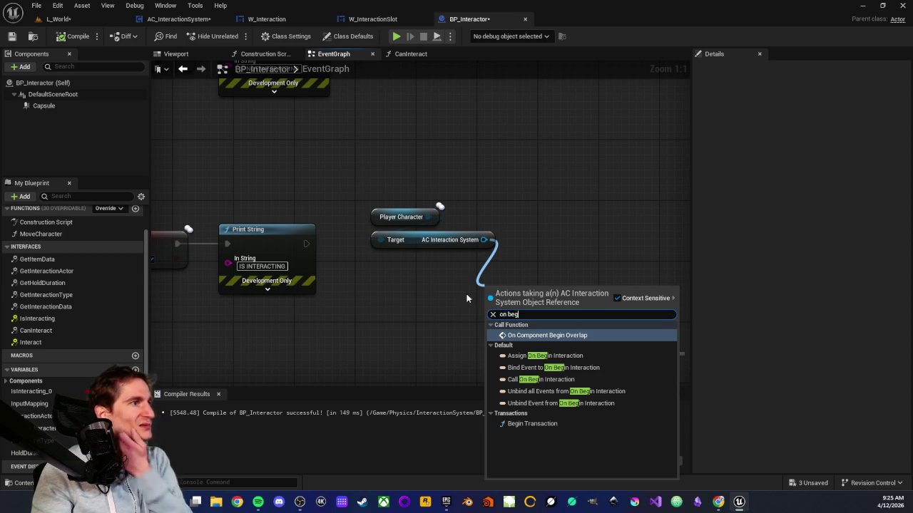
left_click(432, 302)
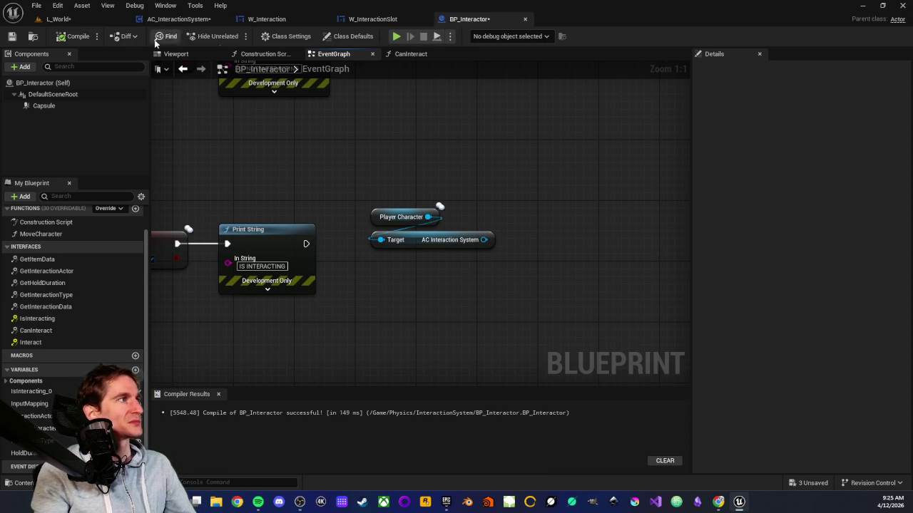
left_click(178, 19)
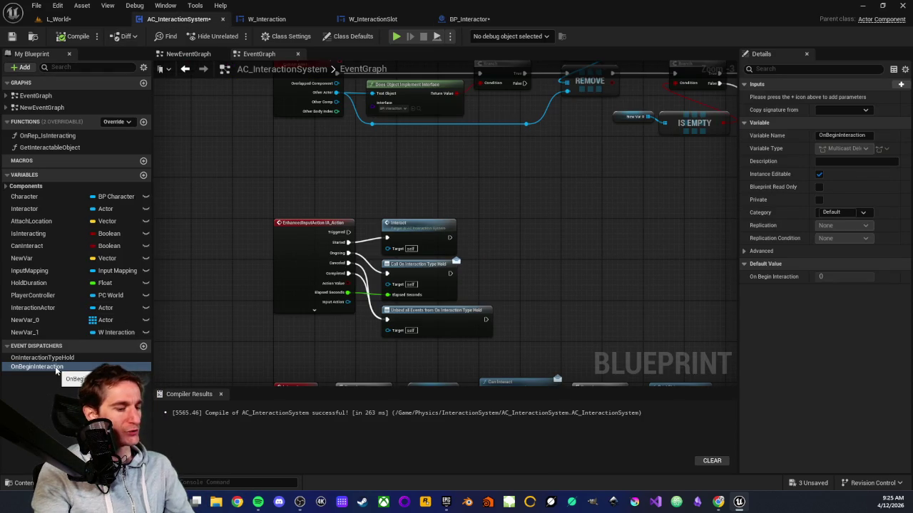
Delete the OnBeginInteraction event dispatcher from AC_InteractionSystem
key("Delete")
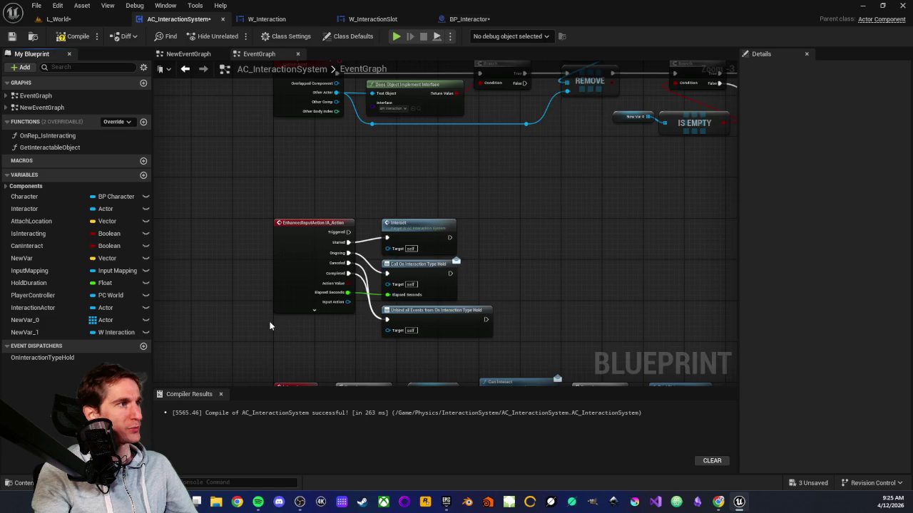
scroll(243, 333, "down", 3)
scroll(291, 261, "down", 3)
scroll(340, 108, "down", 3)
scroll(332, 149, "up", 3)
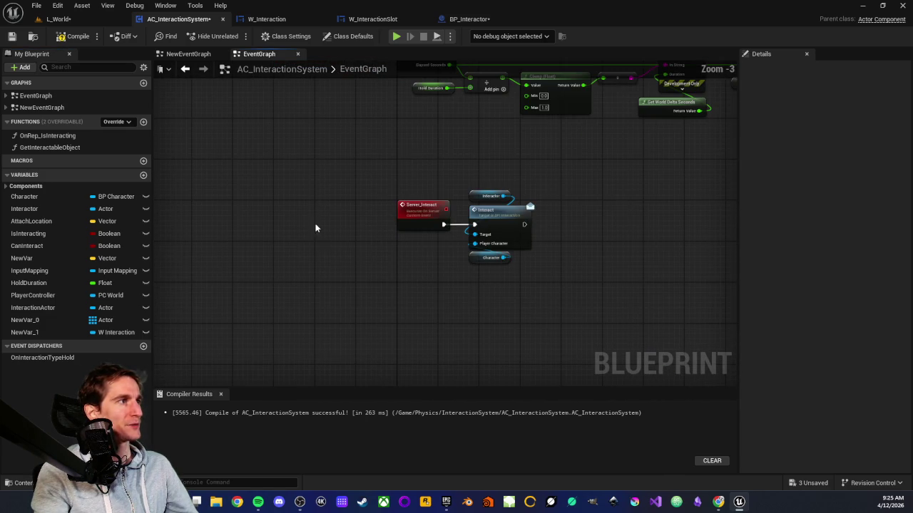
right_click(407, 314)
key("Escape")
scroll(299, 257, "down", 3)
scroll(296, 347, "up", 2)
scroll(450, 269, "up", 2)
mouse_move(417, 142)
left_mouse_down()
mouse_move(316, 275)
mouse_move(468, 177)
mouse_move(607, 285)
mouse_move(372, 257)
left_mouse_up()
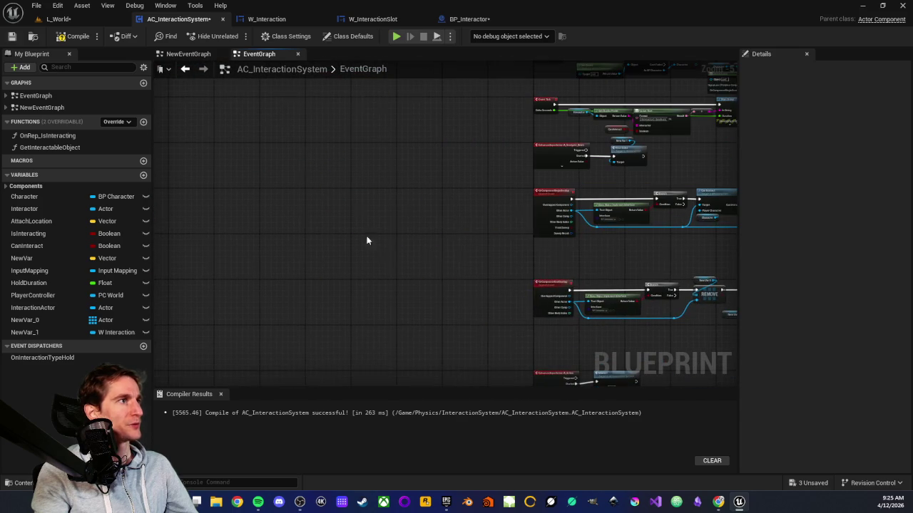
Add a custom event named BeginInteraction on empty graph space
right_click(355, 209)
type("cu")
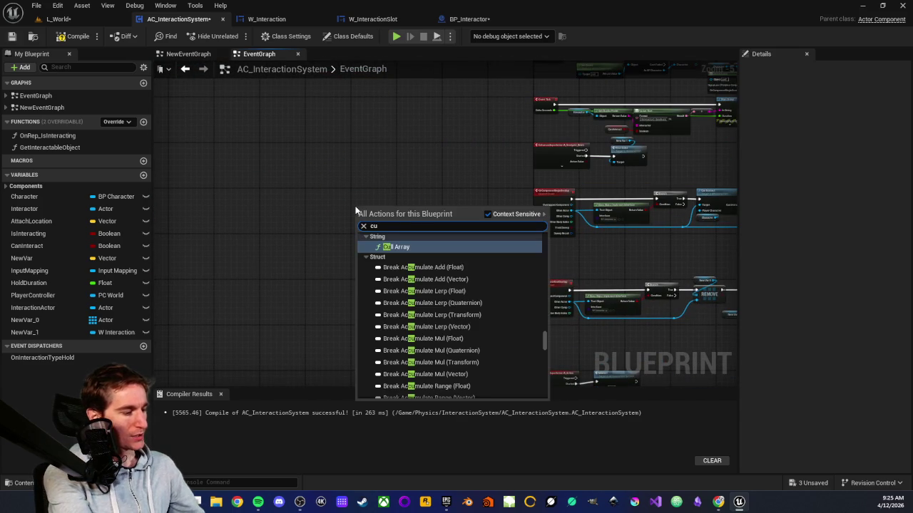
type("stom")
key("Return")
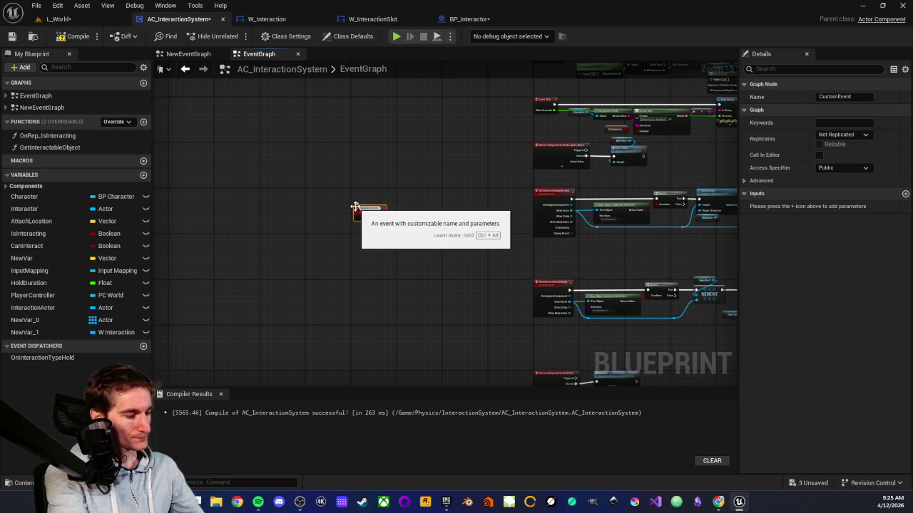
key("Return")
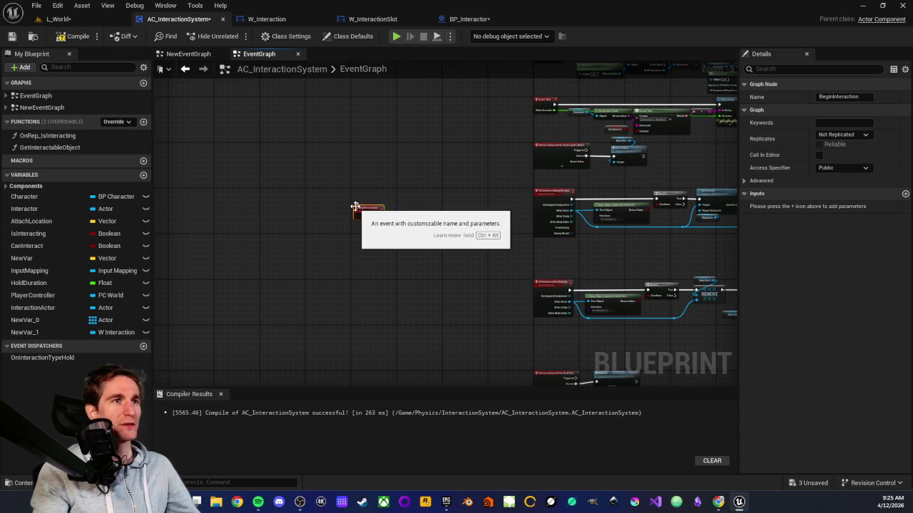
scroll(370, 219, "up", 5)
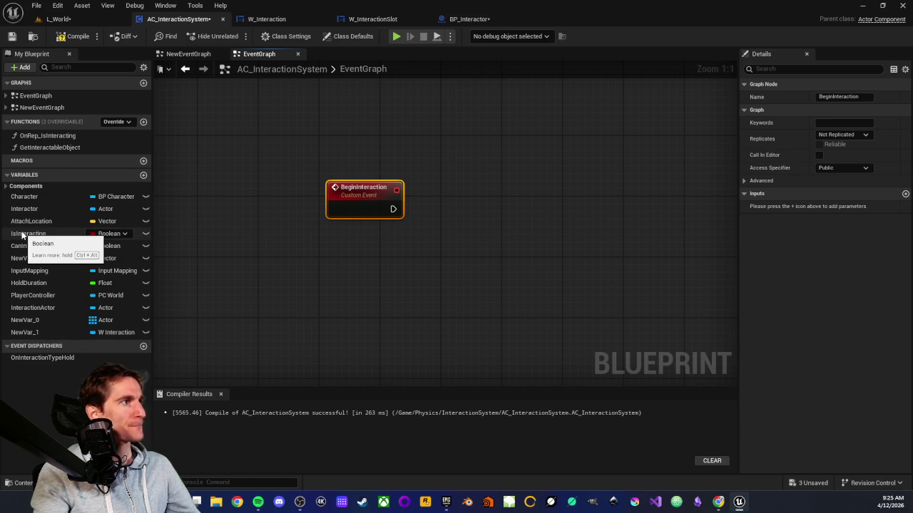
left_click_drag(303, 276, 387, 304)
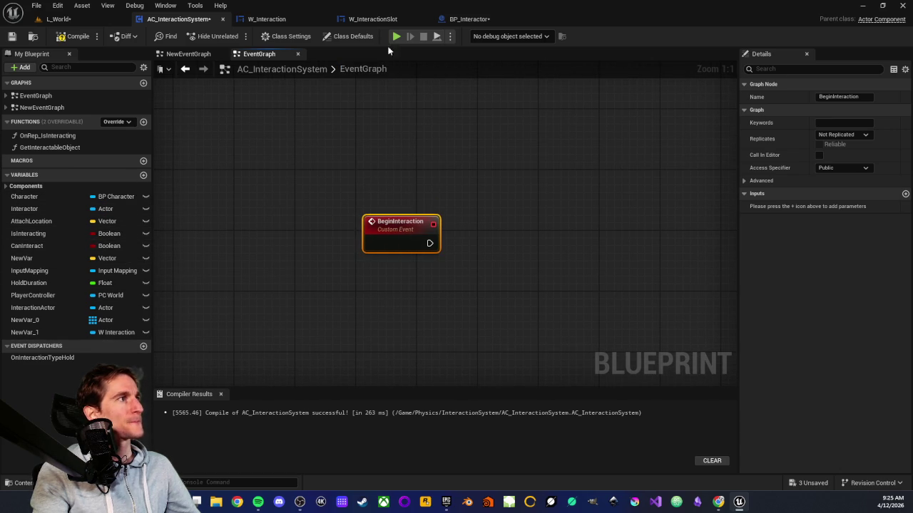
left_click(480, 19)
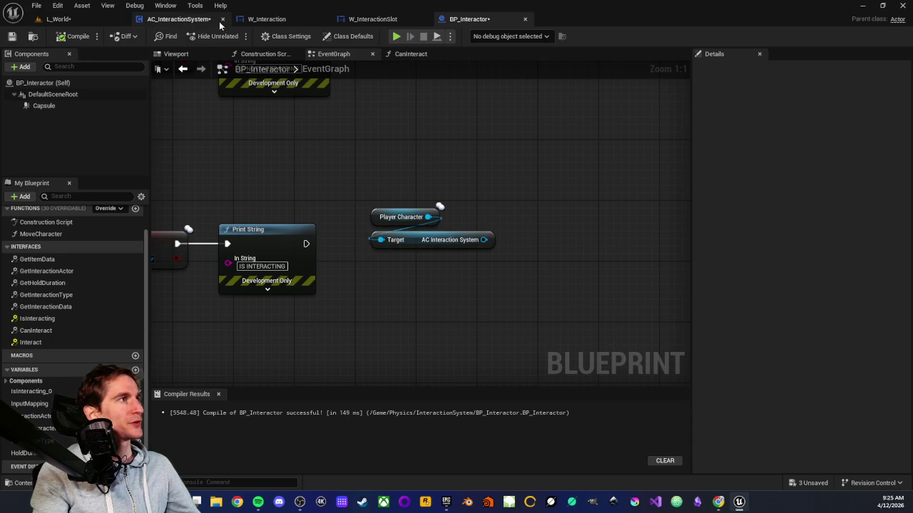
Add a Begin Interaction call on the AC Interaction System component and arrange it with its getters
left_click(162, 19)
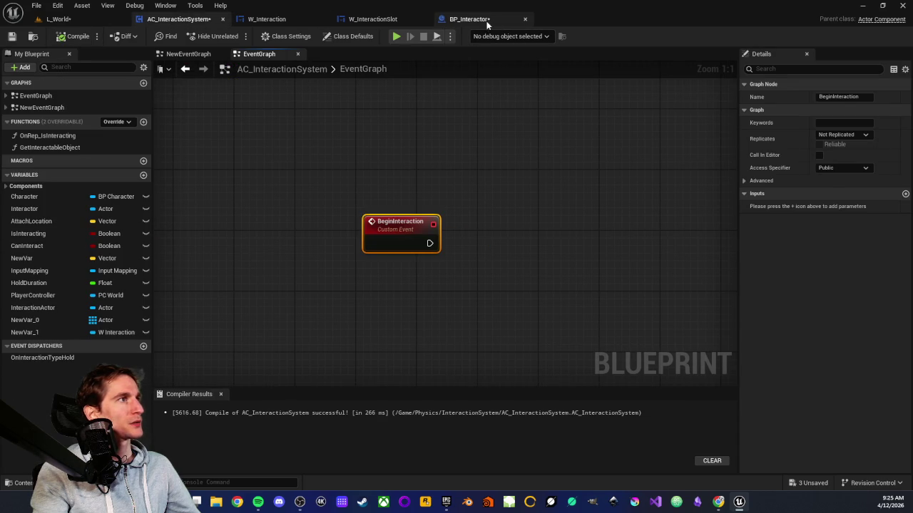
left_click(488, 19)
left_click_drag(483, 239, 539, 248)
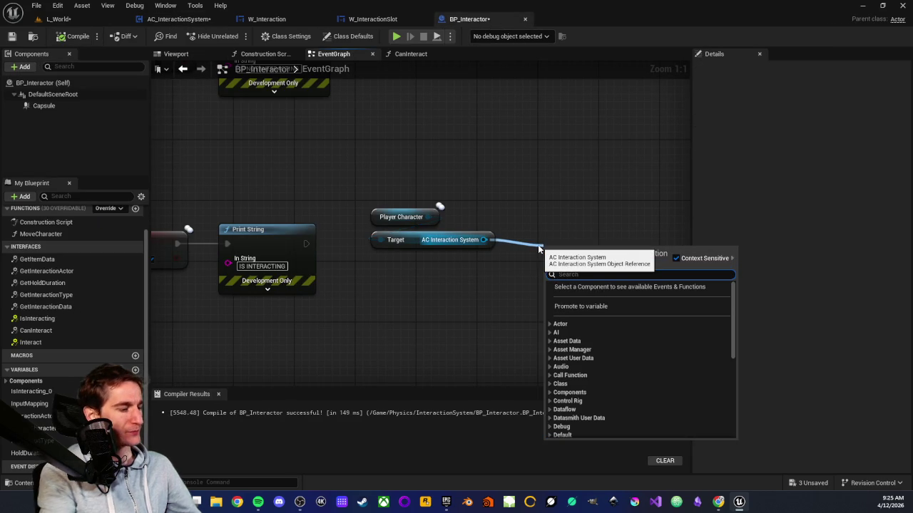
type("begin")
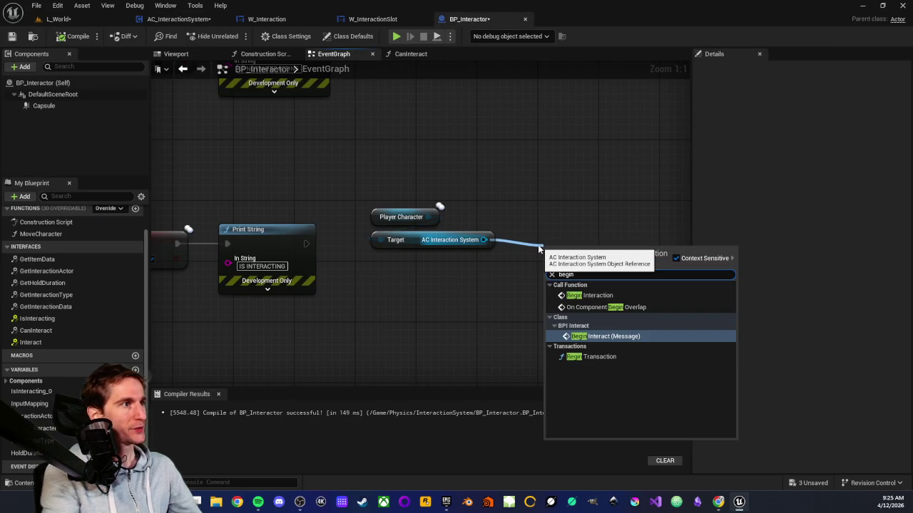
left_click(605, 298)
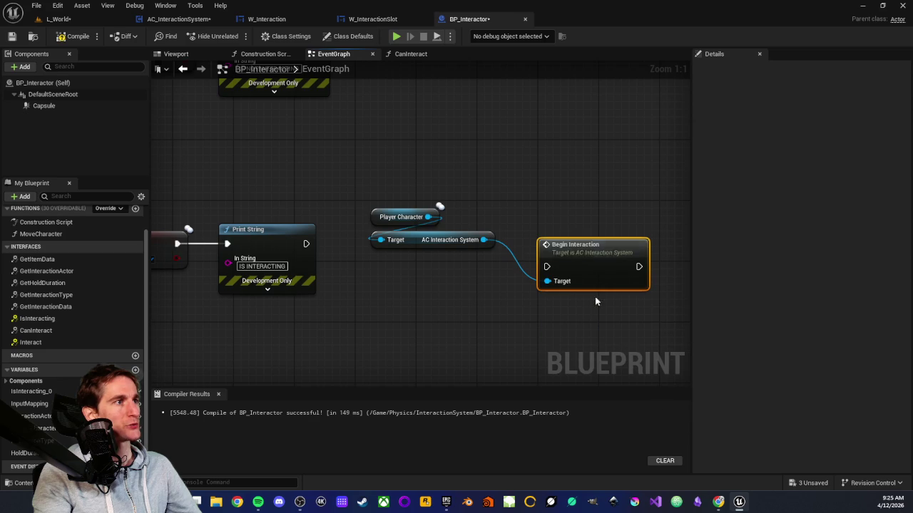
left_click_drag(571, 251, 550, 198)
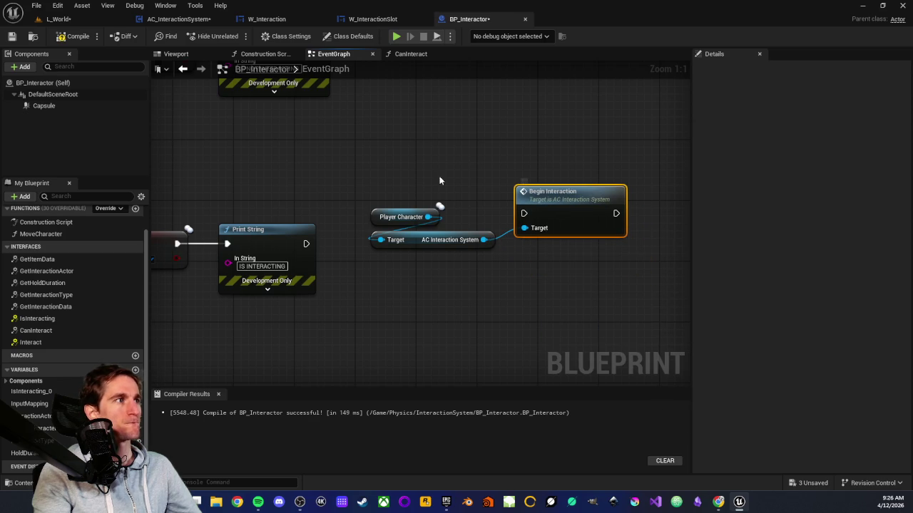
mouse_move(394, 202)
left_mouse_down()
mouse_move(428, 246)
mouse_move(571, 132)
mouse_move(385, 178)
left_mouse_up()
mouse_move(419, 240)
left_mouse_down()
mouse_move(560, 147)
mouse_move(563, 172)
left_mouse_up()
mouse_move(459, 136)
left_mouse_down()
mouse_move(522, 213)
mouse_move(410, 250)
mouse_move(410, 234)
left_mouse_up()
Wire the IS INTERACTING Print String into Begin Interaction and compile BP_Interactor
scroll(410, 235, "down", 2)
left_click_drag(365, 268, 258, 189)
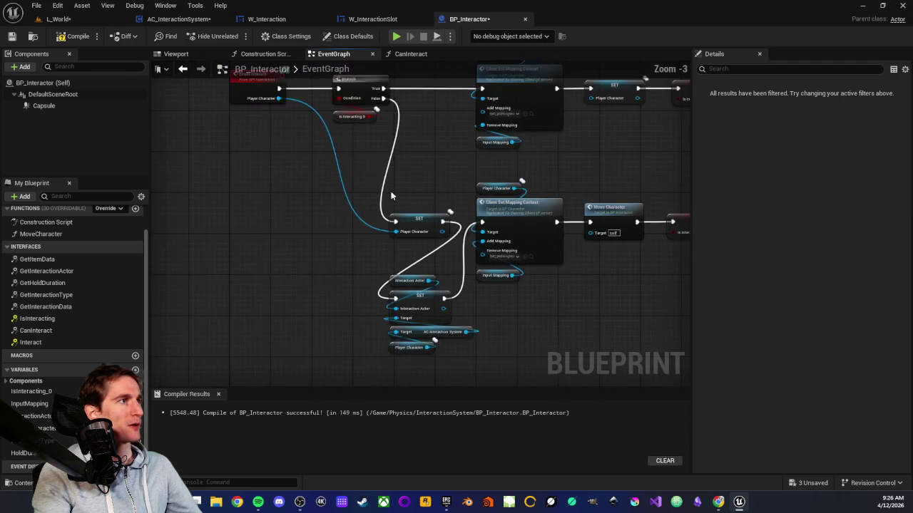
scroll(258, 189, "down", 1)
left_click_drag(361, 262, 371, 206)
scroll(370, 206, "up", 2)
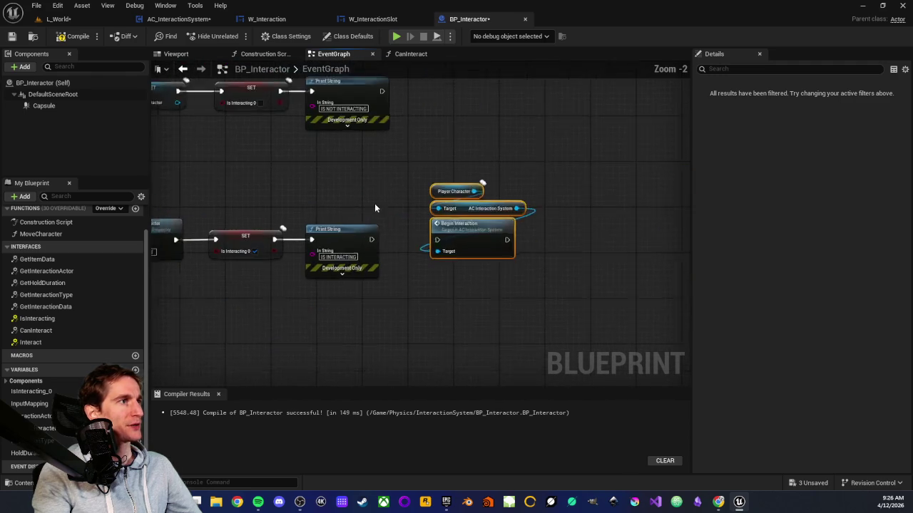
left_click_drag(455, 250, 449, 247)
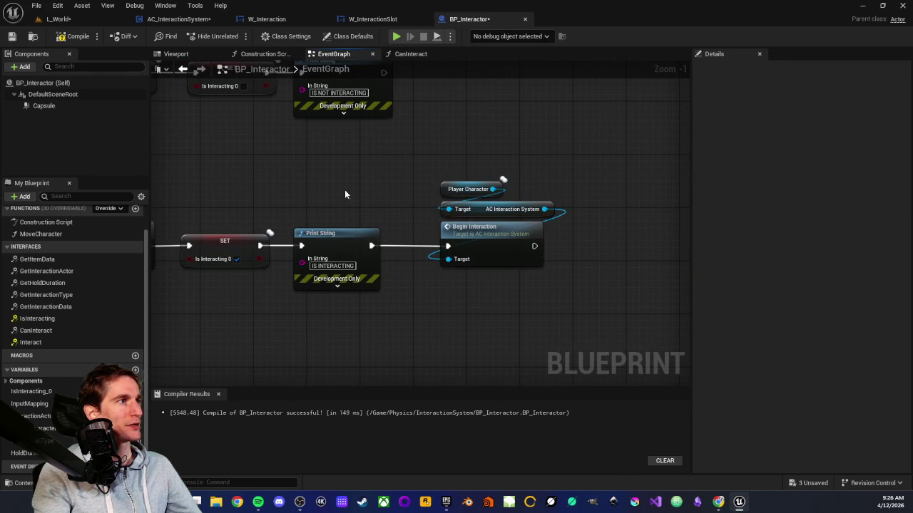
scroll(381, 208, "down", 1)
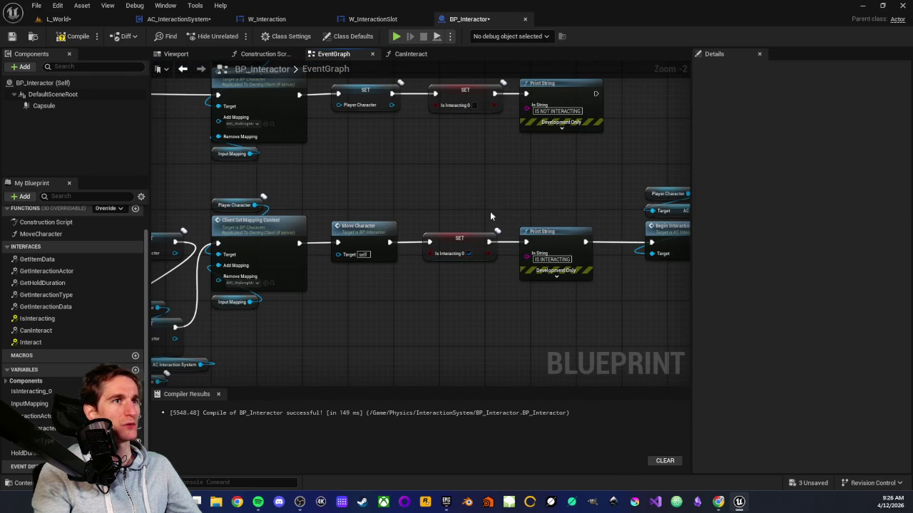
scroll(470, 186, "up", 2)
left_click_drag(449, 152, 466, 307)
mouse_move(393, 157)
left_mouse_down()
mouse_move(483, 316)
mouse_move(478, 309)
left_mouse_up()
left_click(381, 183)
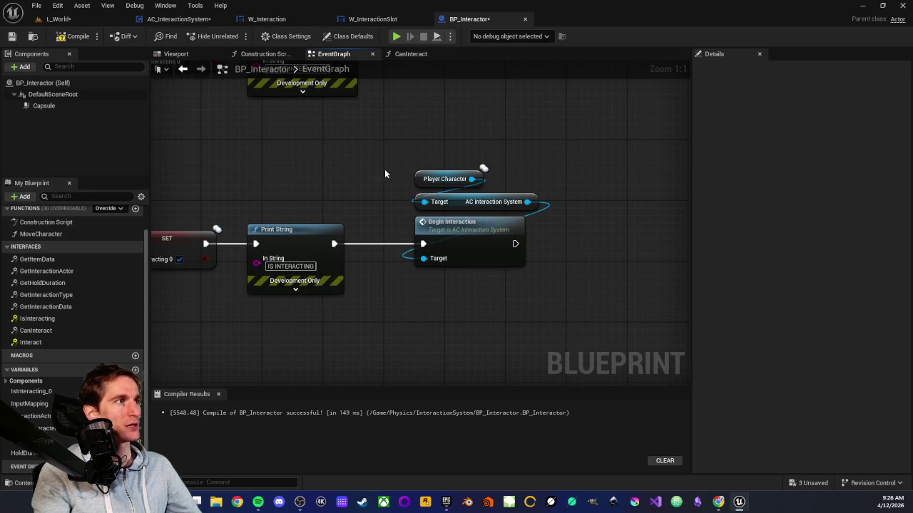
left_click(74, 35)
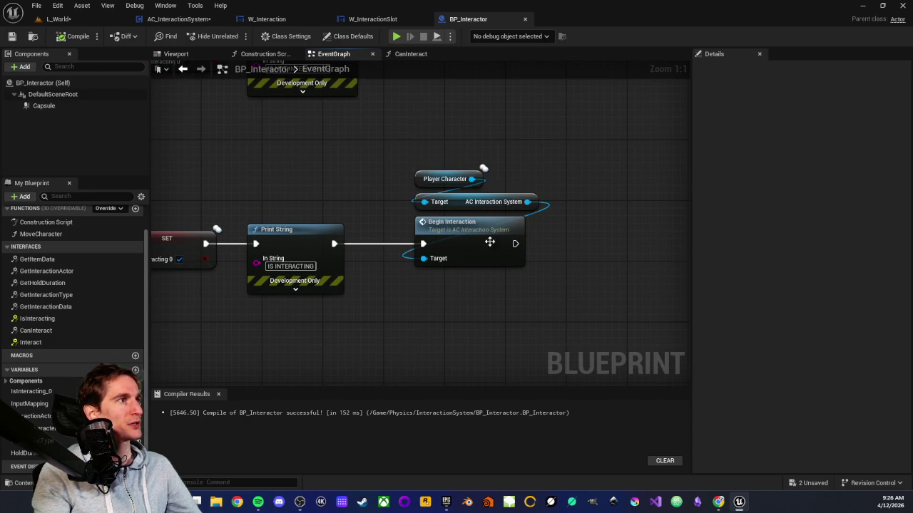
left_click(171, 20)
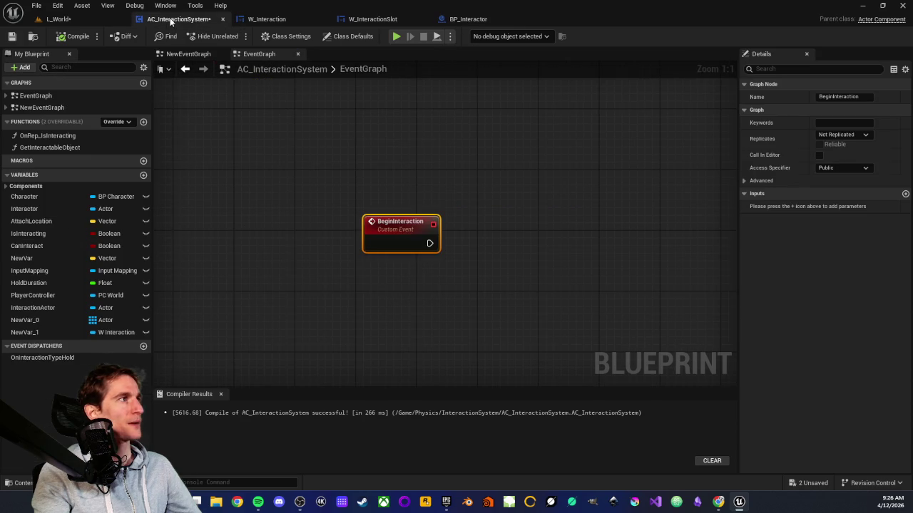
Paste New Var 1 and Remove from Parent beside BeginInteraction and wire the event into it
scroll(430, 269, "down", 3)
mouse_move(430, 268)
left_mouse_down()
mouse_move(273, 176)
mouse_move(309, 261)
mouse_move(294, 274)
left_mouse_up()
mouse_move(276, 233)
left_mouse_down()
mouse_move(202, 138)
mouse_move(519, 146)
mouse_move(302, 183)
mouse_move(363, 173)
mouse_move(608, 193)
mouse_move(465, 204)
left_mouse_up()
scroll(487, 175, "up", 2)
mouse_move(487, 167)
left_mouse_down()
mouse_move(556, 239)
mouse_move(536, 234)
left_mouse_up()
scroll(528, 228, "down", 2)
mouse_move(363, 189)
left_mouse_down()
mouse_move(418, 178)
mouse_move(386, 173)
mouse_move(710, 197)
left_mouse_up()
mouse_move(633, 202)
left_mouse_down()
mouse_move(296, 212)
mouse_move(544, 224)
mouse_move(415, 230)
left_mouse_up()
key("ctrl+v")
mouse_move(356, 232)
left_mouse_down()
mouse_move(403, 241)
mouse_move(422, 221)
left_mouse_up()
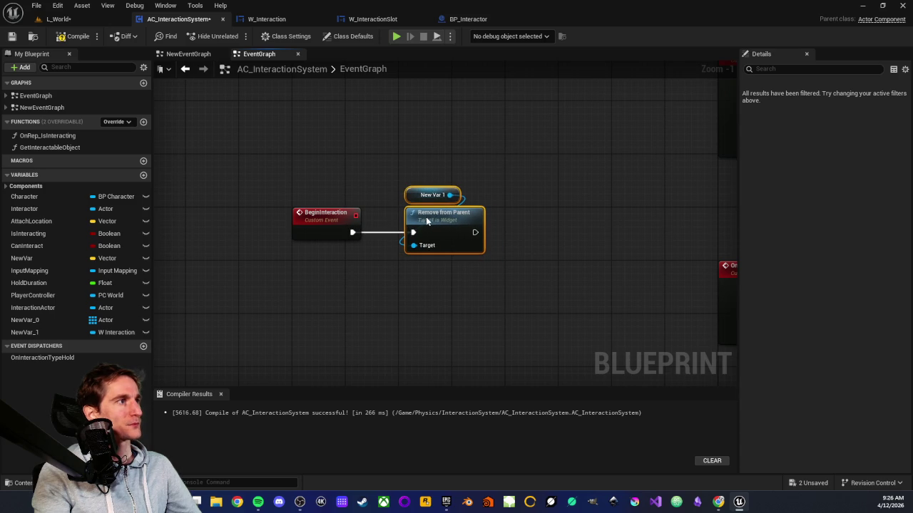
left_click(343, 174)
Paste Character and Remove Mapping after Remove from Parent and chain their exec pins
scroll(343, 174, "down", 3)
scroll(638, 303, "up", 2)
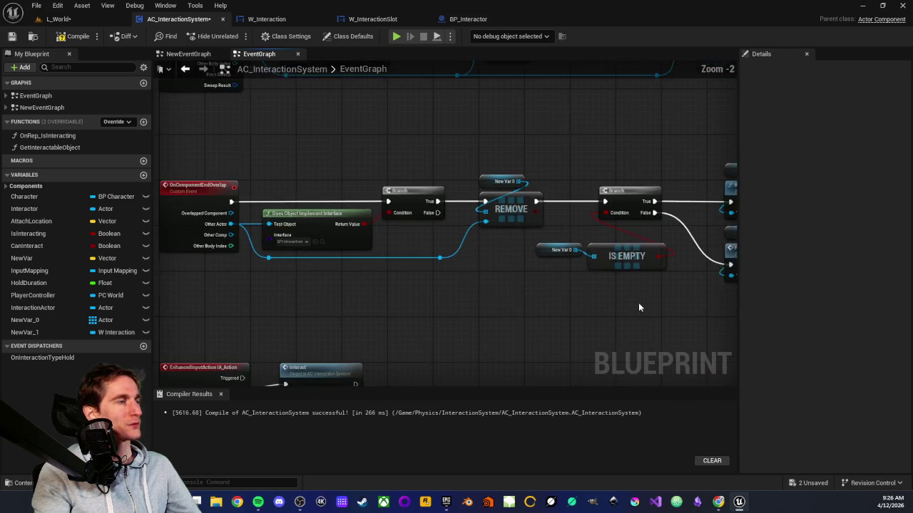
left_click_drag(638, 302, 341, 309)
mouse_move(488, 166)
left_mouse_down()
mouse_move(497, 308)
mouse_move(408, 357)
left_mouse_up()
scroll(497, 308, "up", 2)
left_click(432, 238)
left_click_drag(394, 136, 434, 291)
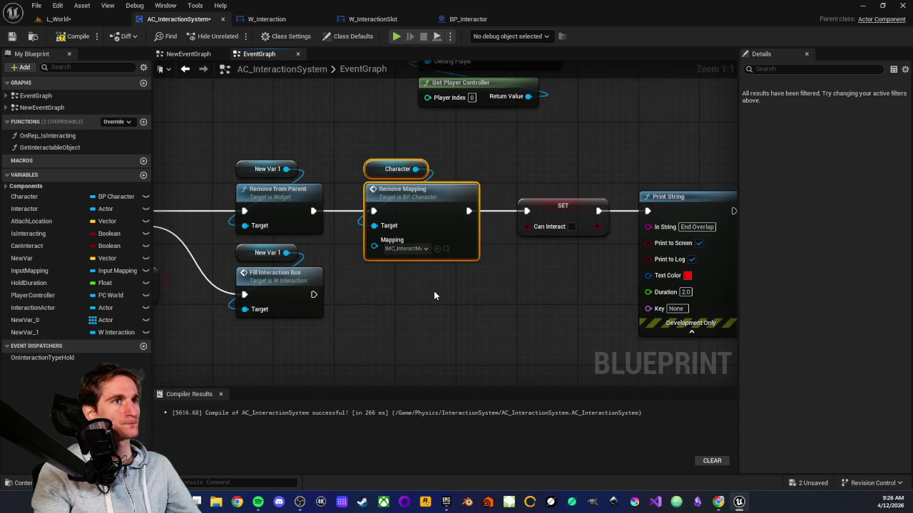
left_click(430, 287)
left_click_drag(385, 140, 425, 284)
scroll(393, 308, "down", 2)
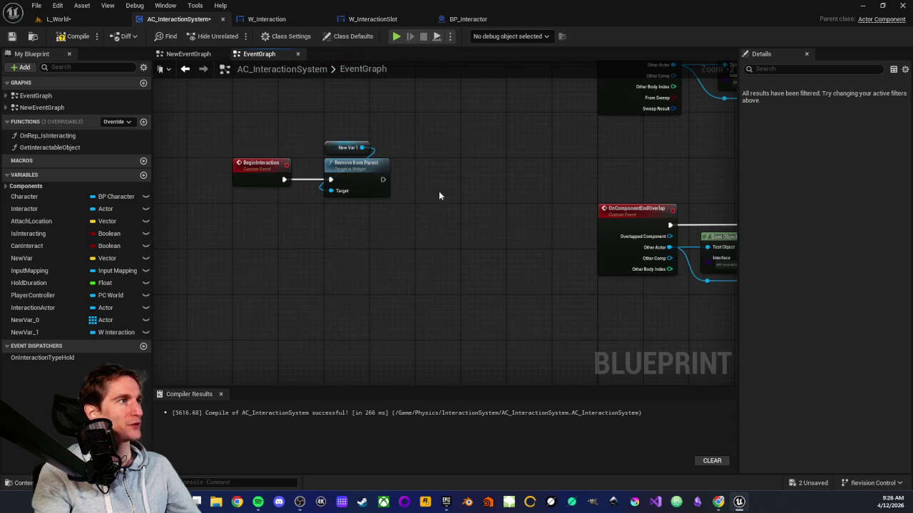
key("ctrl+v")
mouse_move(439, 191)
left_mouse_down()
mouse_move(431, 162)
mouse_move(422, 160)
mouse_move(421, 180)
left_mouse_up()
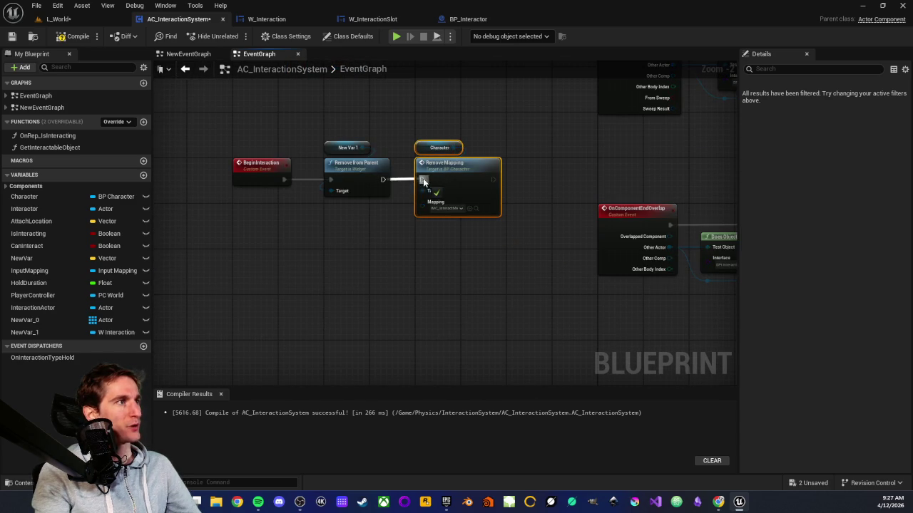
left_click(390, 228)
Review the finished BeginInteraction chain by selecting and deselecting its nodes
scroll(389, 228, "down", 3)
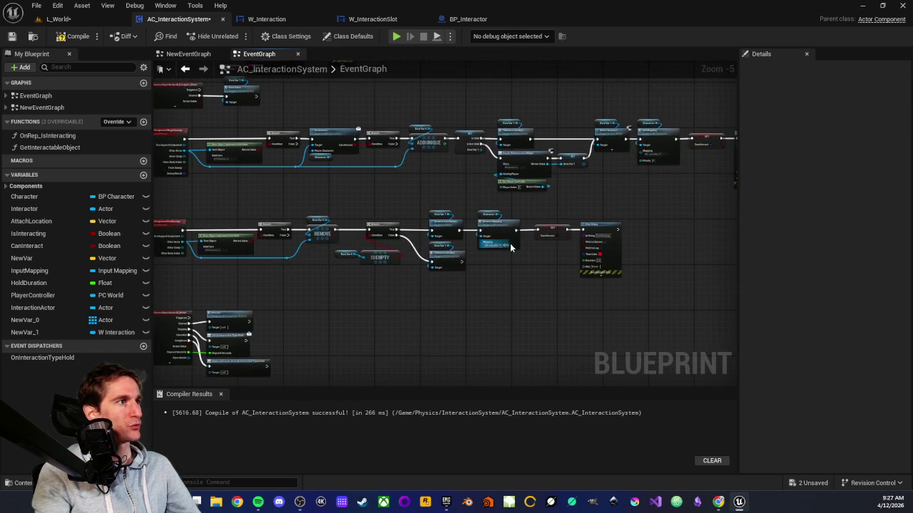
scroll(561, 271, "up", 4)
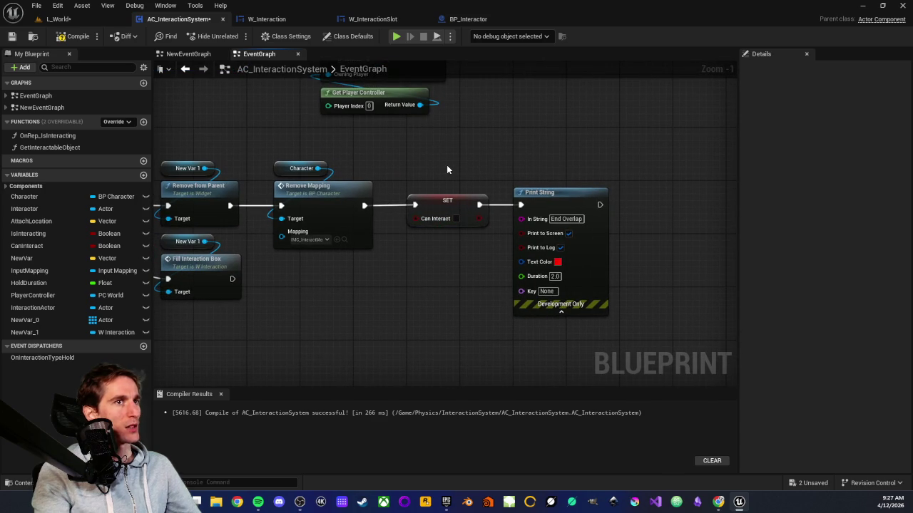
mouse_move(407, 166)
left_mouse_down()
mouse_move(459, 290)
mouse_move(592, 300)
left_mouse_up()
left_click(417, 263)
left_click(444, 336)
scroll(509, 312, "down", 2)
mouse_move(384, 174)
left_mouse_down()
mouse_move(500, 232)
mouse_move(492, 246)
left_mouse_up()
left_click(452, 316)
scroll(539, 306, "down", 3)
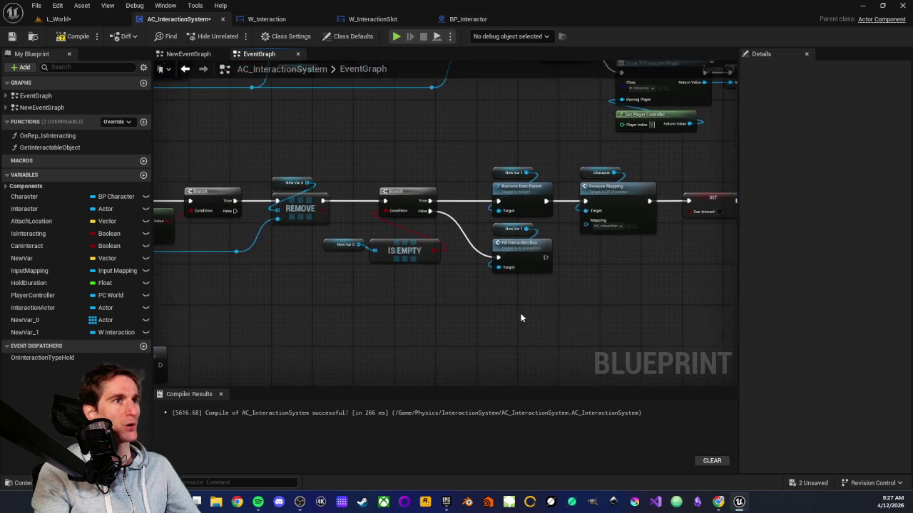
scroll(455, 246, "up", 3)
left_click_drag(356, 189, 652, 306)
left_click(298, 220)
Compile AC_InteractionSystem and start a Play-in-Editor session in L_World
left_click(12, 35)
left_click(88, 23)
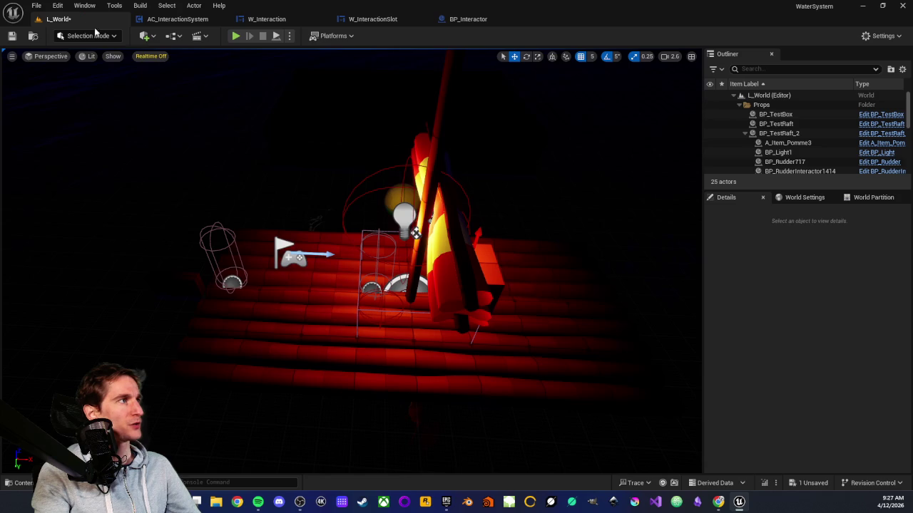
left_click(290, 37)
left_click(243, 40)
left_click(236, 35)
left_click(262, 141)
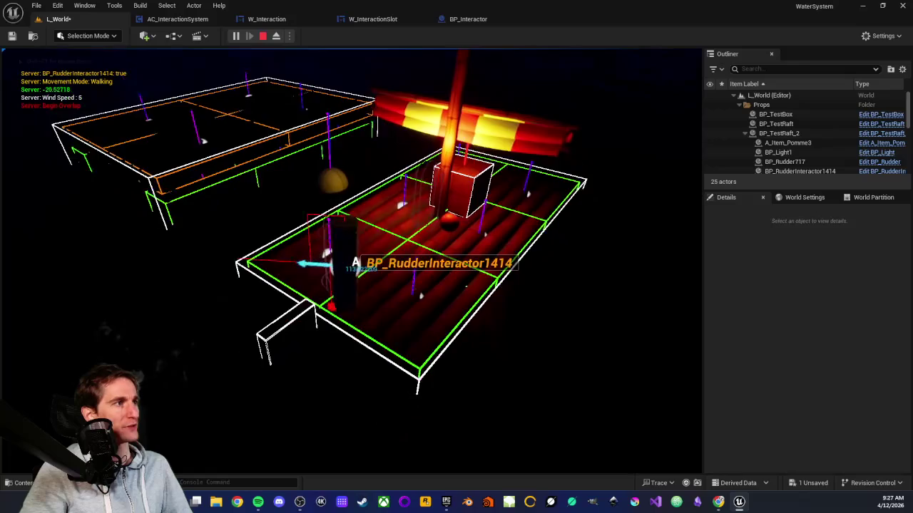
Press E twice at the rudder to test interaction, then end the play session
key("e")
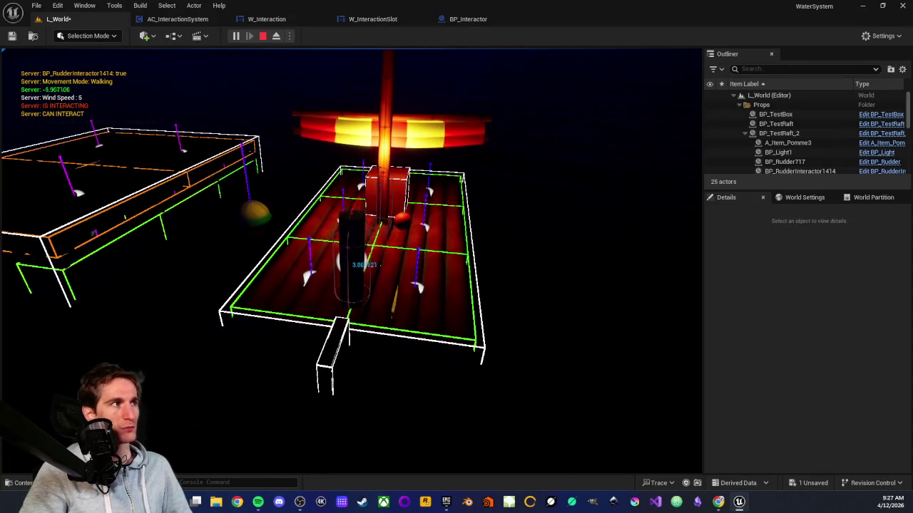
key("e")
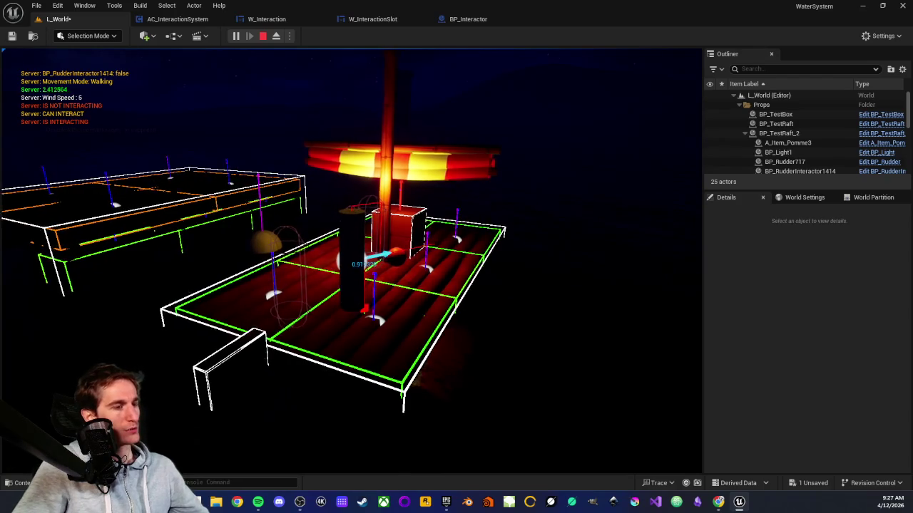
key("Escape")
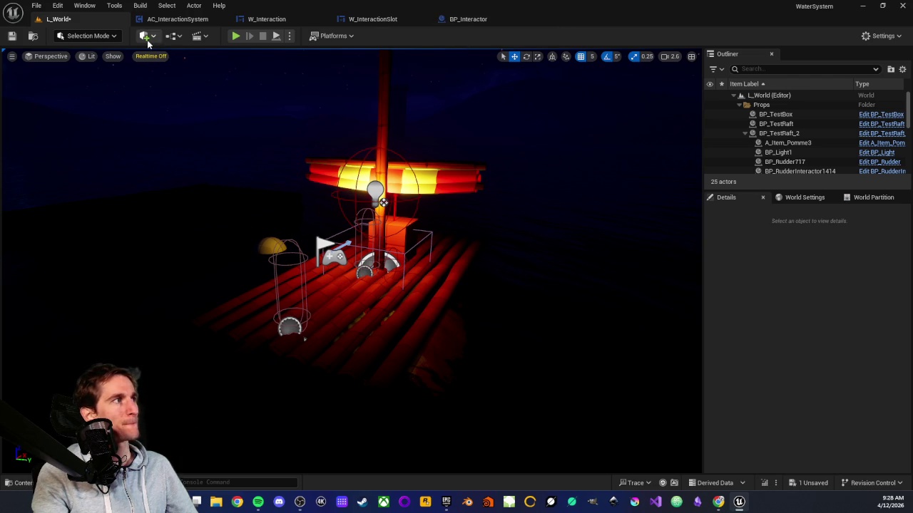
left_click(196, 27)
Add a custom event named EndInteraction and align it under BeginInteraction
scroll(372, 273, "up", 3)
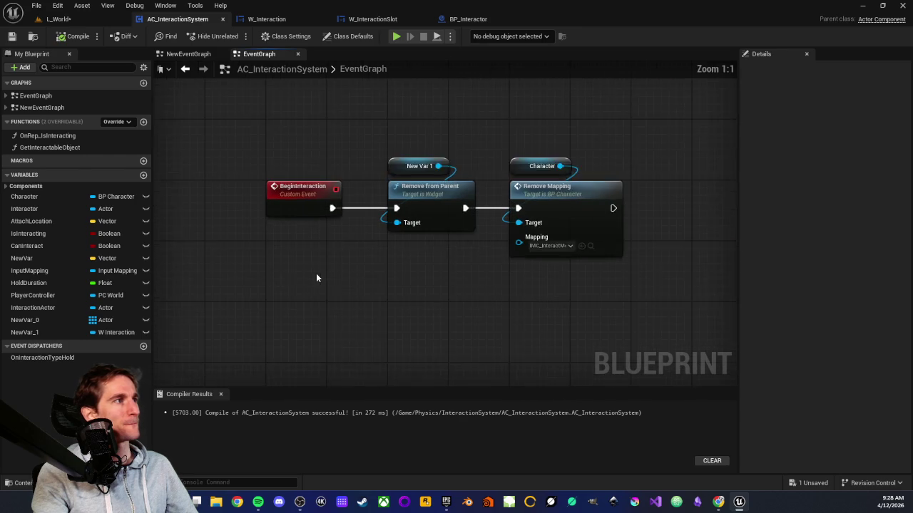
left_click_drag(320, 273, 391, 253)
right_click(361, 308)
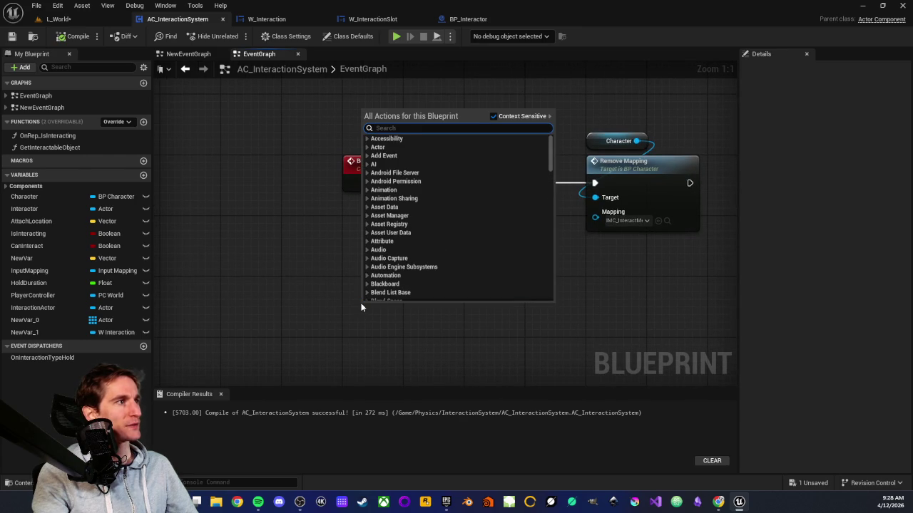
type("custom")
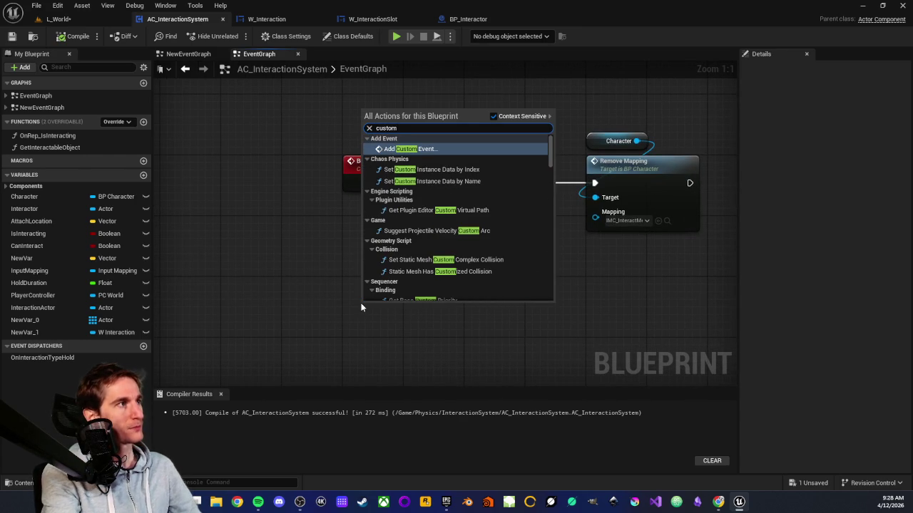
key("Return")
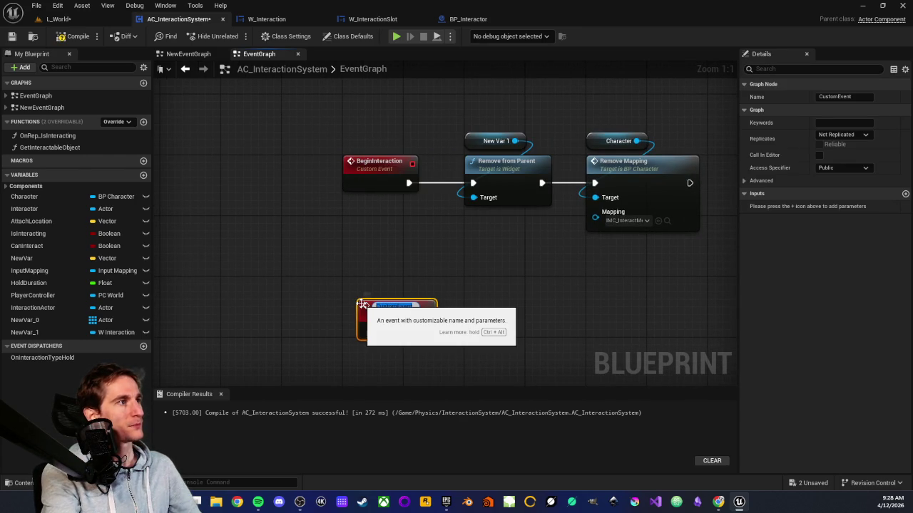
key("BackSpace")
type("EndInteraction")
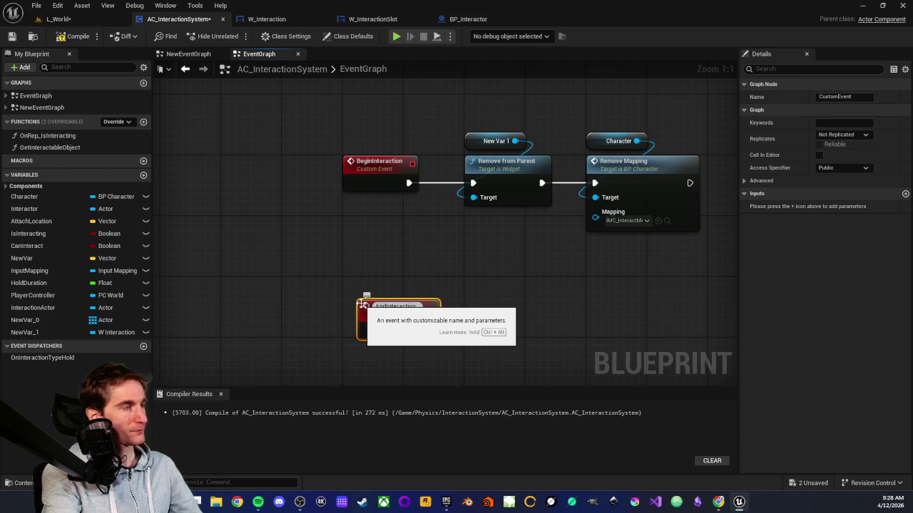
key("Return")
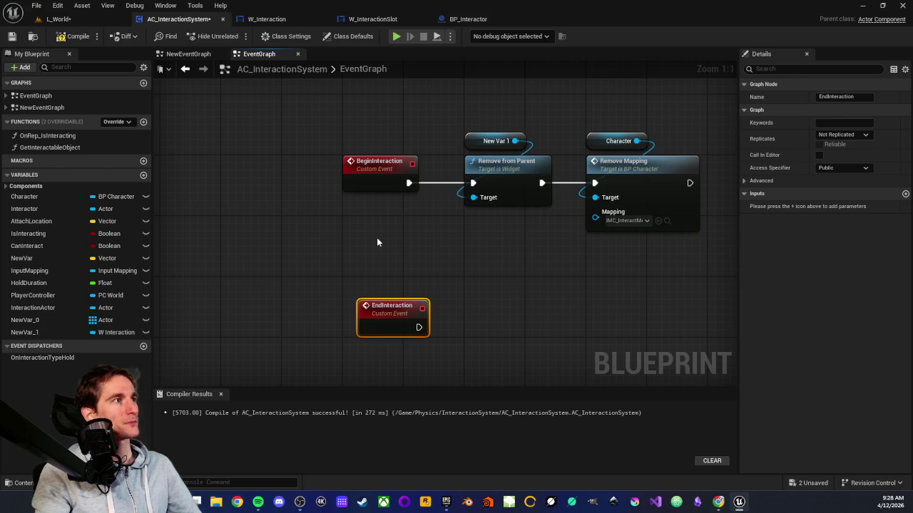
left_click_drag(391, 310, 372, 314)
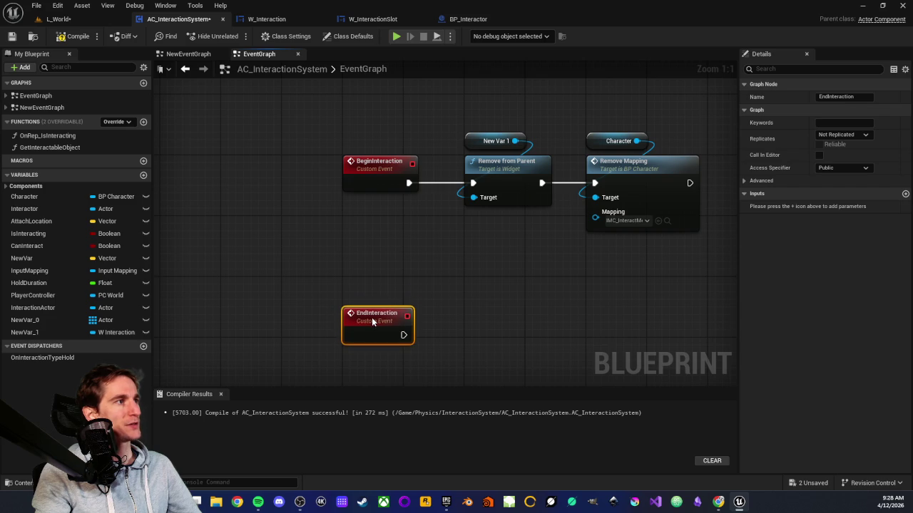
left_click(370, 272)
scroll(425, 274, "down", 4)
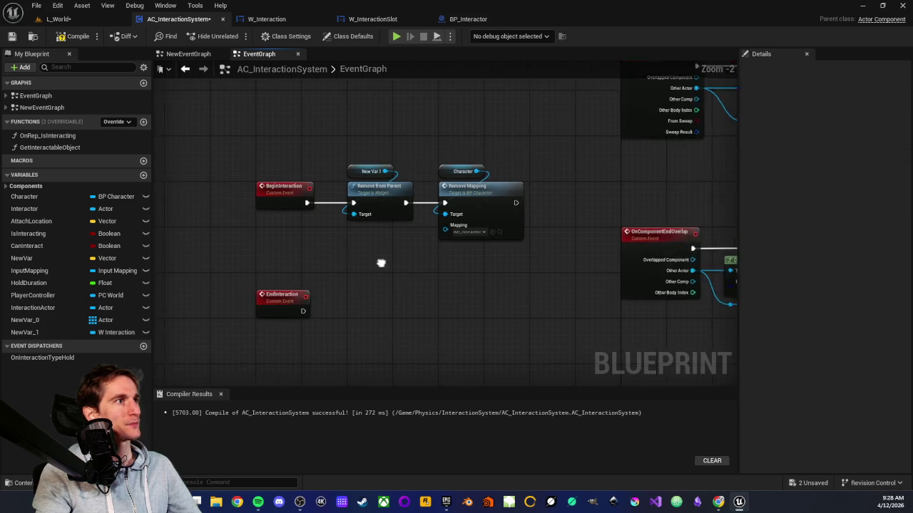
Bring the widget-creation nodes above into view and trial-select them
left_click_drag(513, 200, 342, 276)
mouse_move(505, 264)
left_mouse_down()
mouse_move(405, 299)
mouse_move(492, 264)
mouse_move(423, 188)
mouse_move(464, 172)
left_mouse_up()
scroll(463, 172, "up", 4)
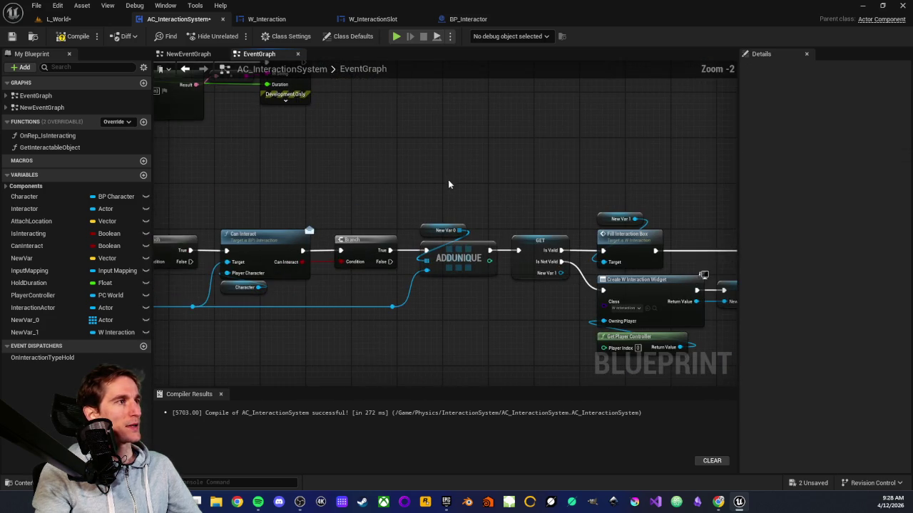
mouse_move(404, 142)
left_mouse_down()
mouse_move(428, 116)
mouse_move(346, 122)
mouse_move(387, 139)
mouse_move(288, 145)
mouse_move(381, 123)
left_mouse_up()
scroll(288, 145, "down", 1)
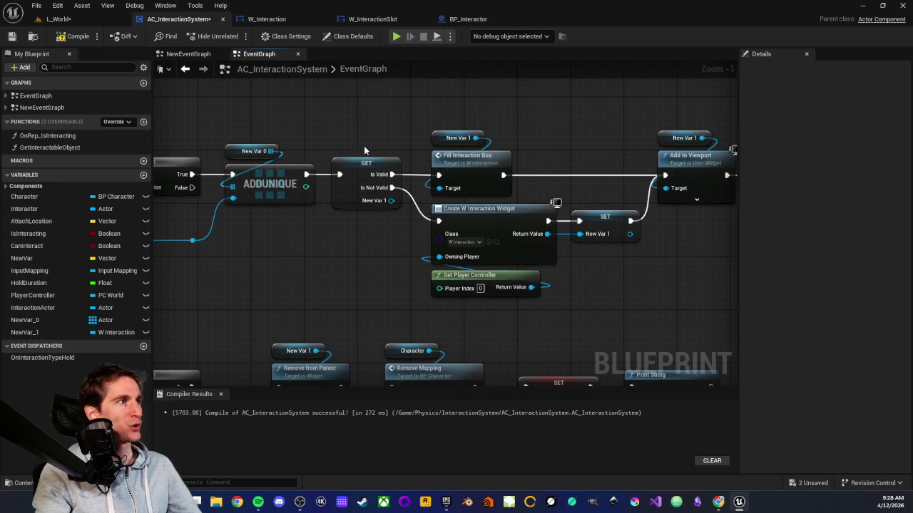
left_click_drag(387, 234, 487, 301)
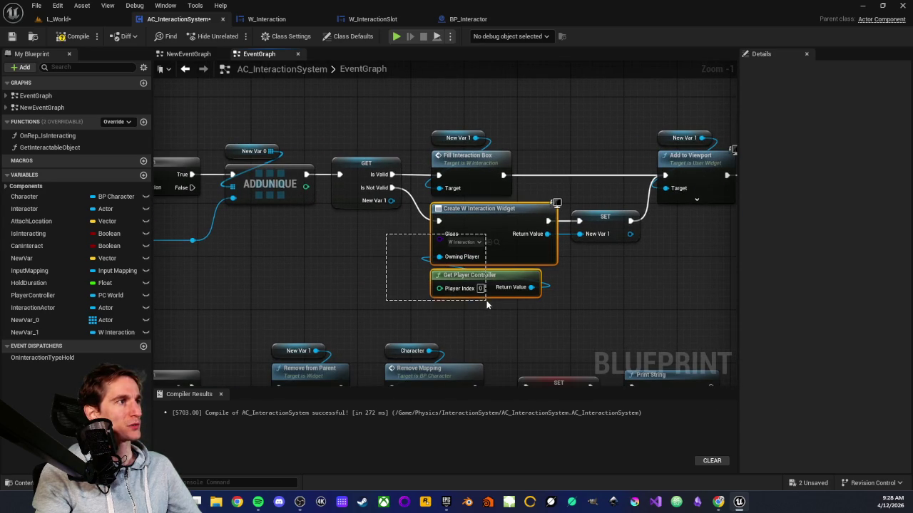
left_click(383, 253)
left_click_drag(389, 255, 370, 276)
scroll(370, 278, "down", 1)
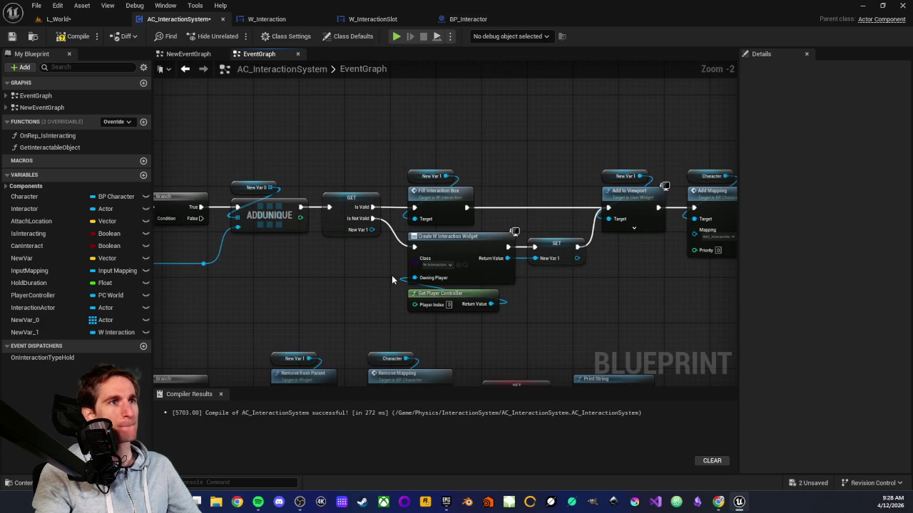
mouse_move(397, 276)
left_mouse_down()
mouse_move(471, 157)
mouse_move(457, 150)
mouse_move(367, 168)
mouse_move(383, 246)
mouse_move(383, 229)
left_mouse_up()
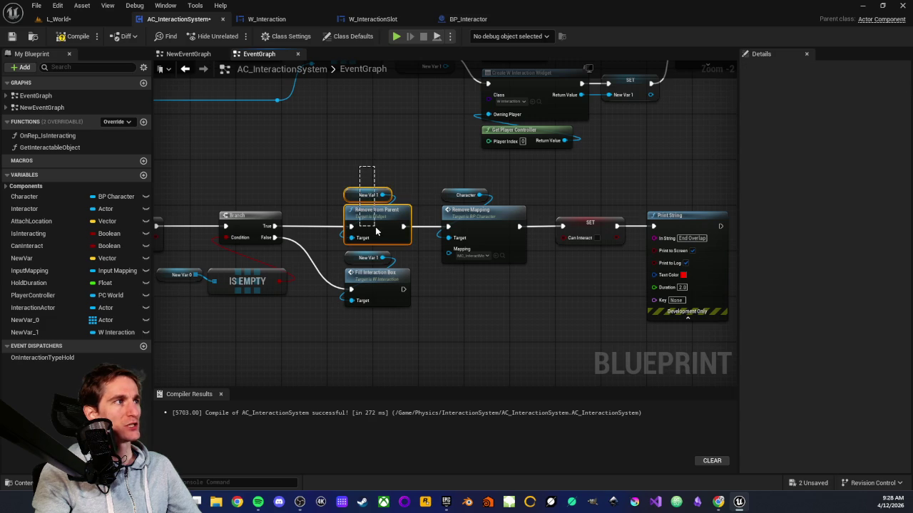
scroll(385, 166, "down", 2)
scroll(323, 239, "up", 2)
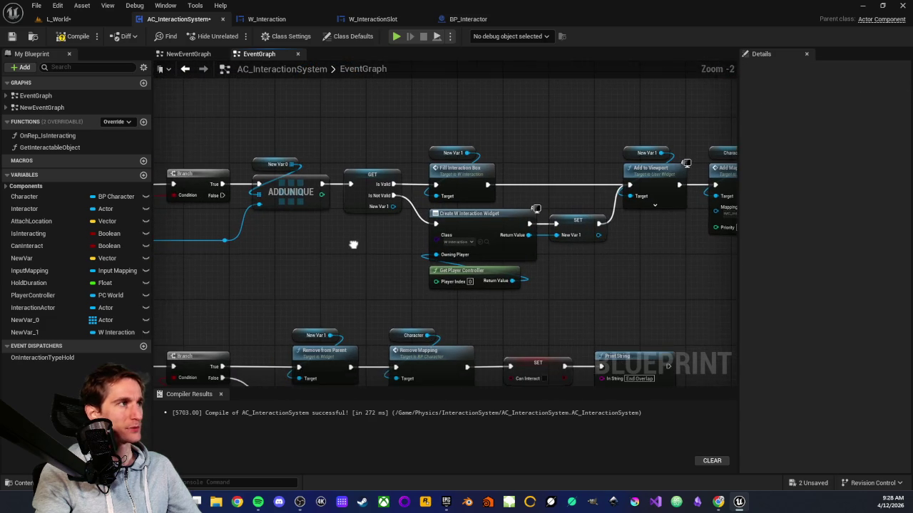
Select the GET-to-Get Player Controller widget chain, then pan to the EndInteraction event
mouse_move(327, 139)
left_mouse_down()
mouse_move(352, 170)
mouse_move(503, 239)
mouse_move(565, 301)
mouse_move(620, 309)
mouse_move(613, 299)
left_mouse_up()
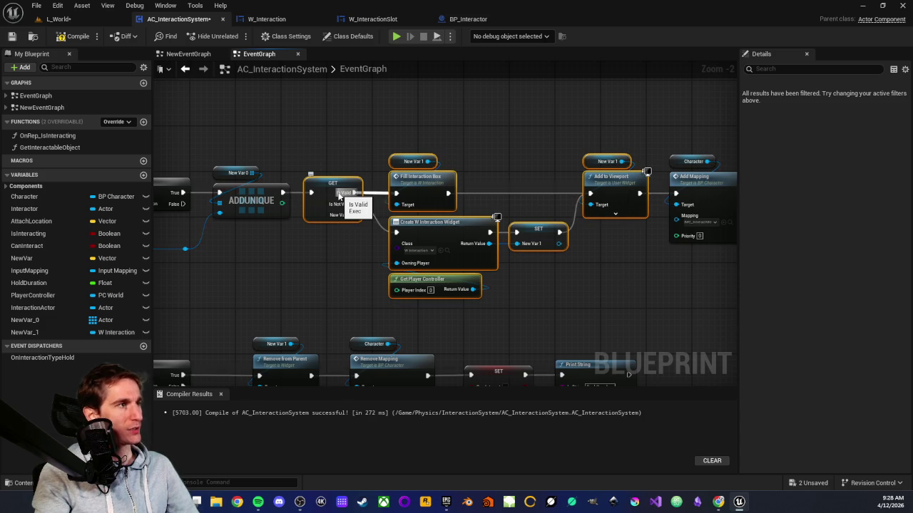
scroll(314, 257, "down", 2)
left_click_drag(286, 285, 482, 277)
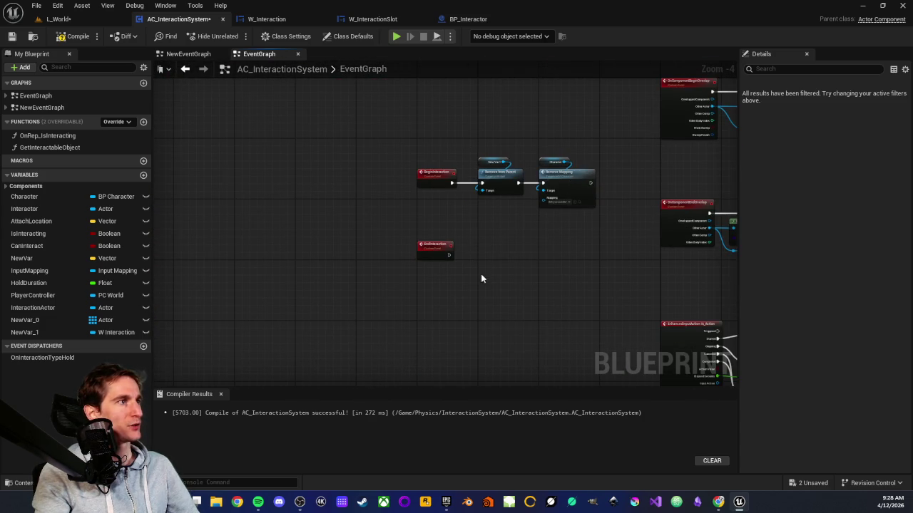
left_click(432, 301)
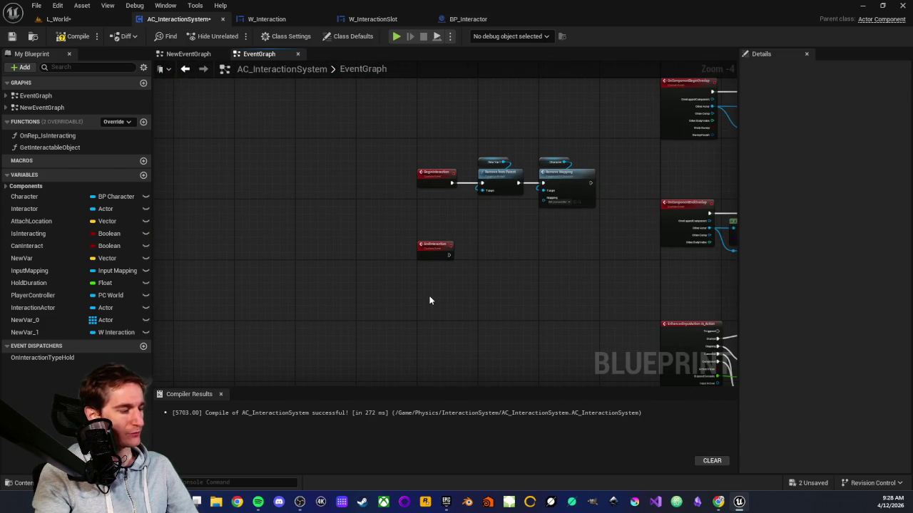
Paste the copied widget nodes beside EndInteraction and wire its exec pin into GET
key("ctrl+v")
mouse_move(430, 248)
left_mouse_down()
mouse_move(289, 286)
mouse_move(301, 287)
left_mouse_up()
scroll(315, 284, "up", 3)
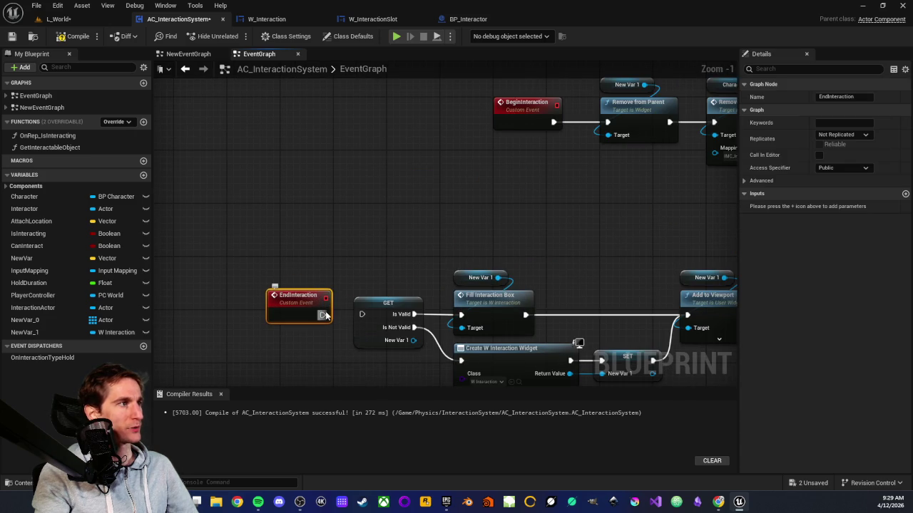
left_click_drag(323, 315, 362, 316)
left_click(298, 296)
left_click_drag(305, 302, 290, 295)
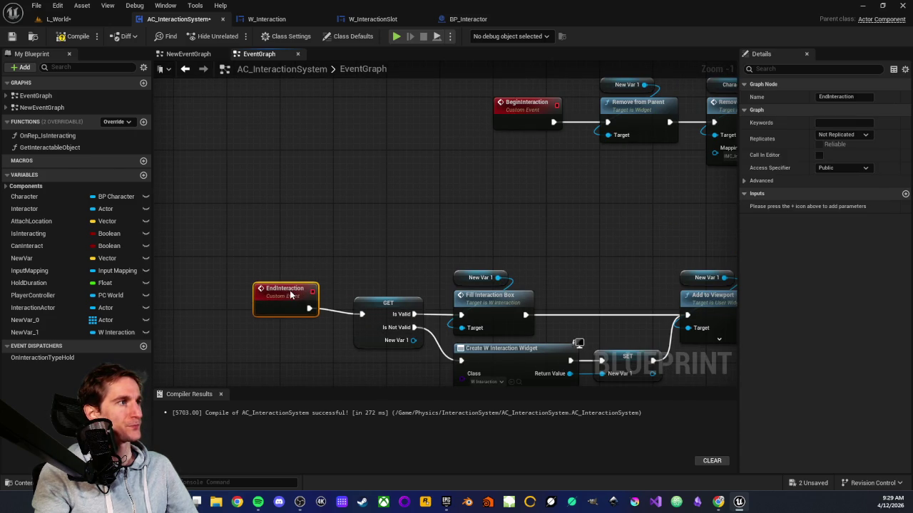
scroll(292, 172, "down", 2)
Shift the pasted GET, New Var 1 and Fill Interaction Box group up and left
left_click_drag(286, 168, 583, 321)
scroll(274, 219, "up", 3)
left_click_drag(310, 209, 288, 202)
left_click(288, 161)
left_click_drag(288, 160, 293, 266)
left_click_drag(380, 131, 408, 205)
left_click(496, 188)
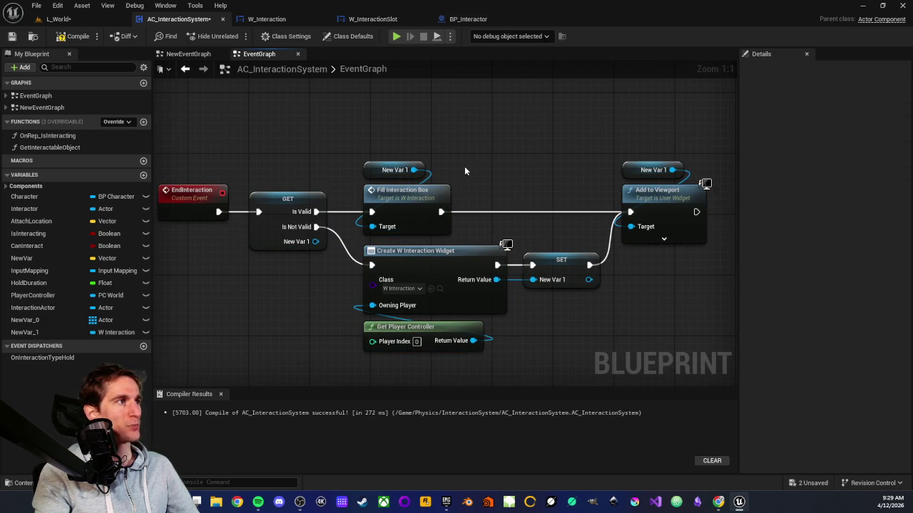
Inspect the New Var 0 variable in the pasted widget chain
left_click_drag(463, 145, 388, 180)
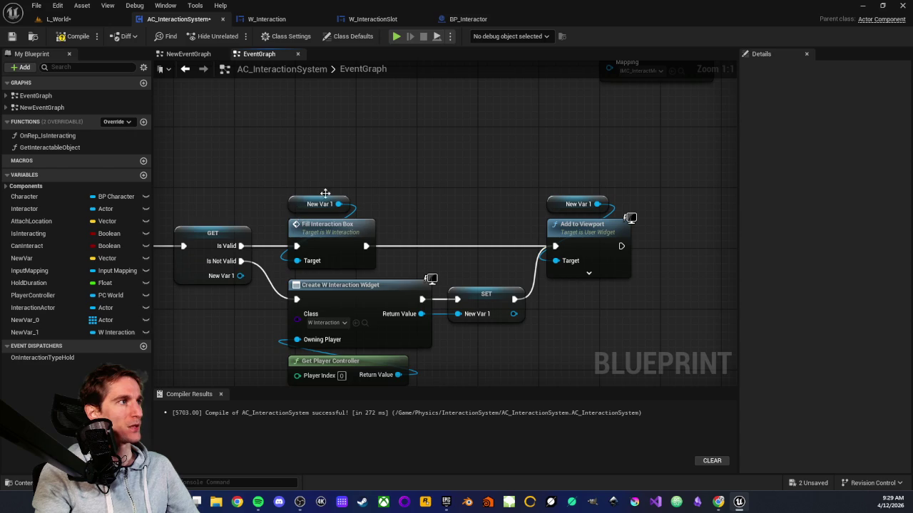
scroll(296, 206, "down", 3)
scroll(255, 316, "up", 3)
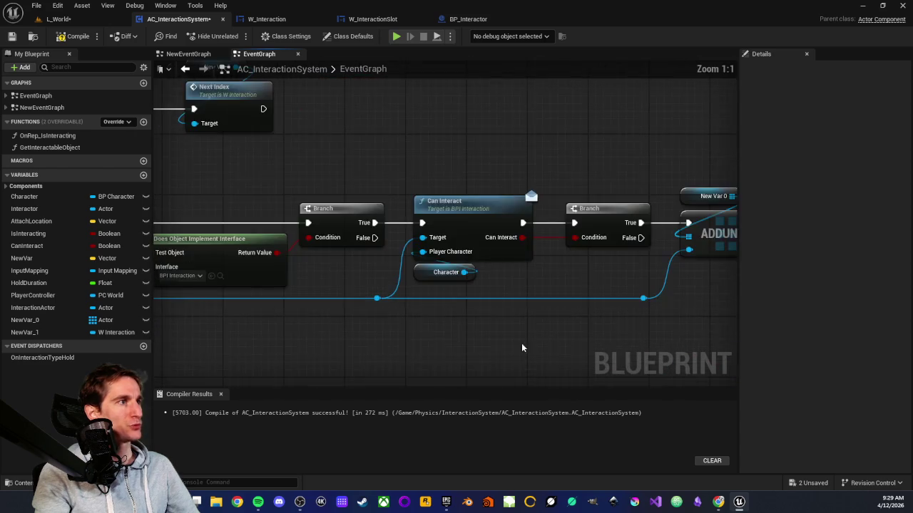
left_click_drag(347, 179, 378, 207)
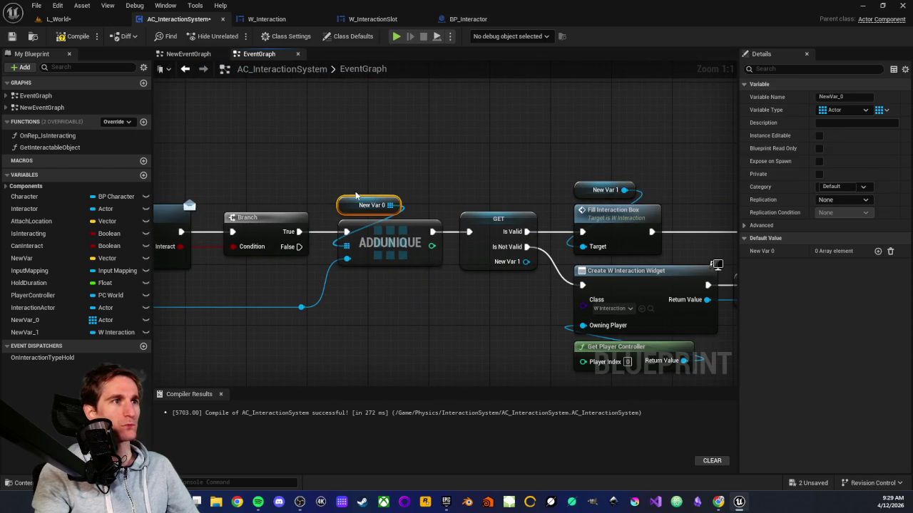
left_click(383, 312)
scroll(502, 207, "down", 3)
scroll(489, 348, "up", 2)
scroll(488, 348, "up", 1)
Check the GET, SET and Add to Viewport nodes along the chain, then show L_World
mouse_move(398, 157)
left_mouse_down()
mouse_move(423, 226)
mouse_move(454, 241)
left_mouse_up()
left_click(503, 205)
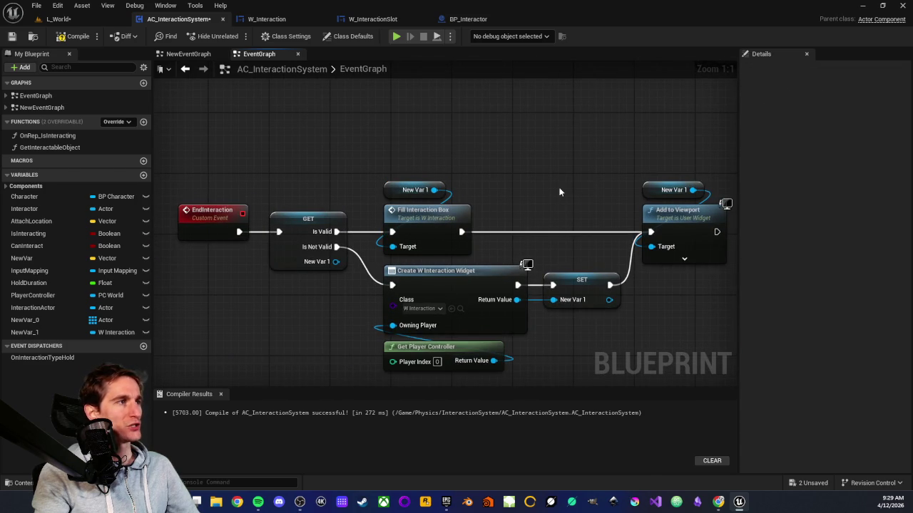
left_click_drag(503, 205, 403, 196)
mouse_move(564, 157)
left_mouse_down()
mouse_move(588, 283)
mouse_move(641, 249)
left_mouse_up()
left_click_drag(281, 114, 282, 269)
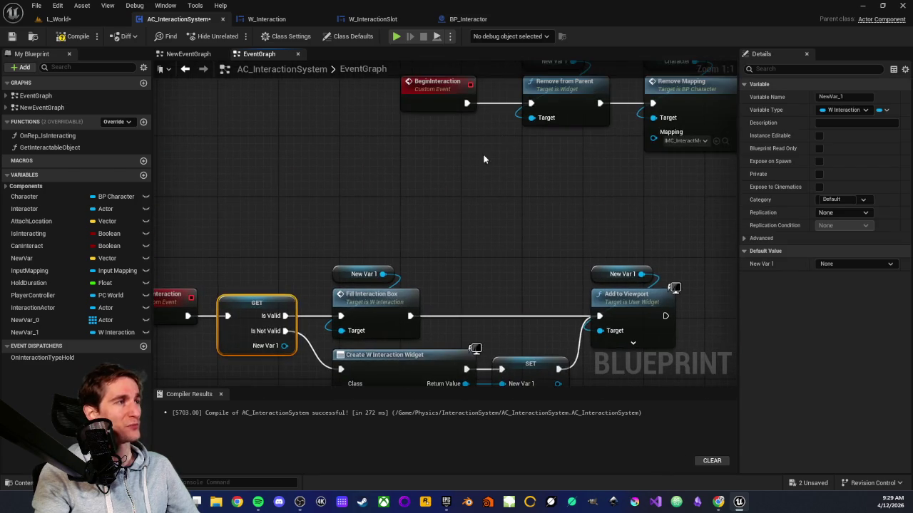
left_click(309, 252)
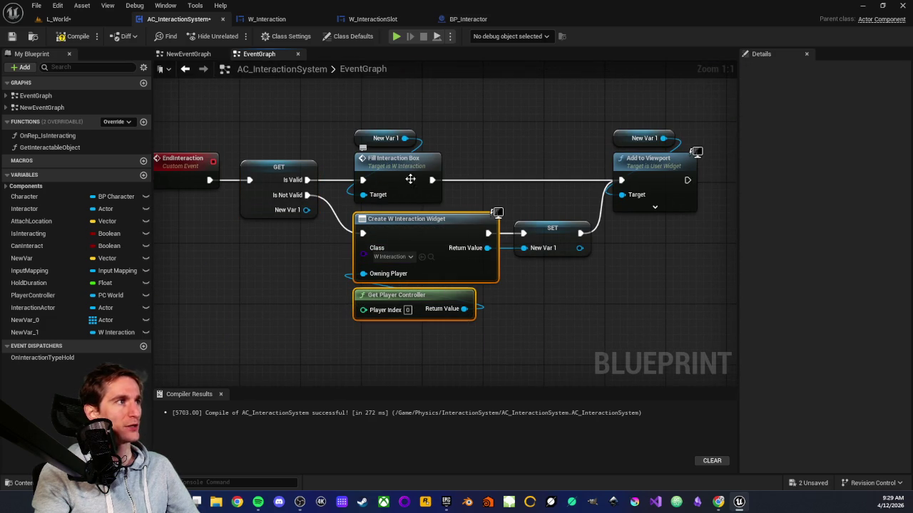
left_click(565, 242)
left_click_drag(545, 297, 385, 301)
left_click(452, 122)
left_click_drag(468, 98, 494, 244)
left_click(495, 245)
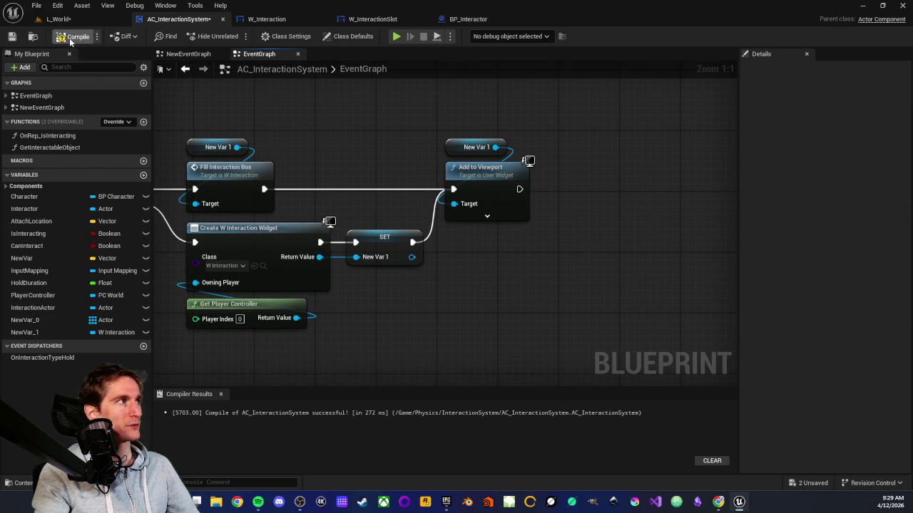
left_click(92, 22)
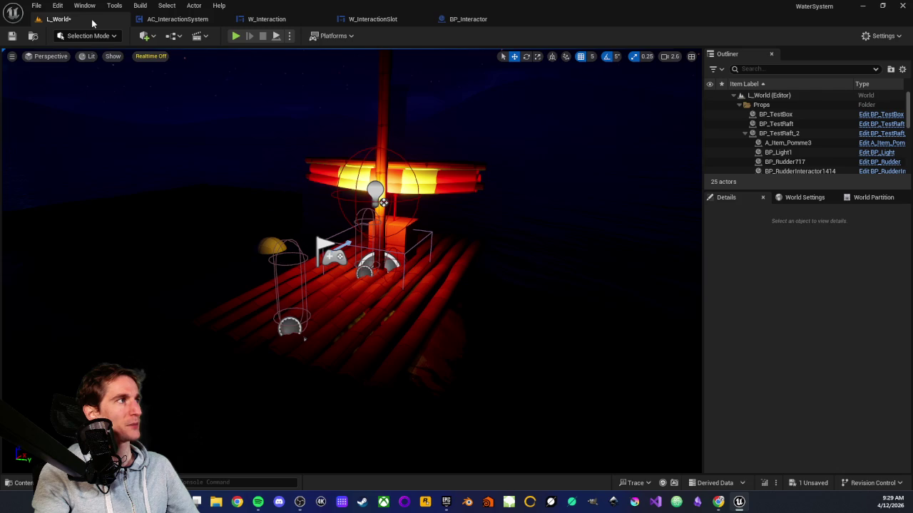
Run a brief play test of L_World, then bring up BP_Interactor's event graph
left_click(235, 36)
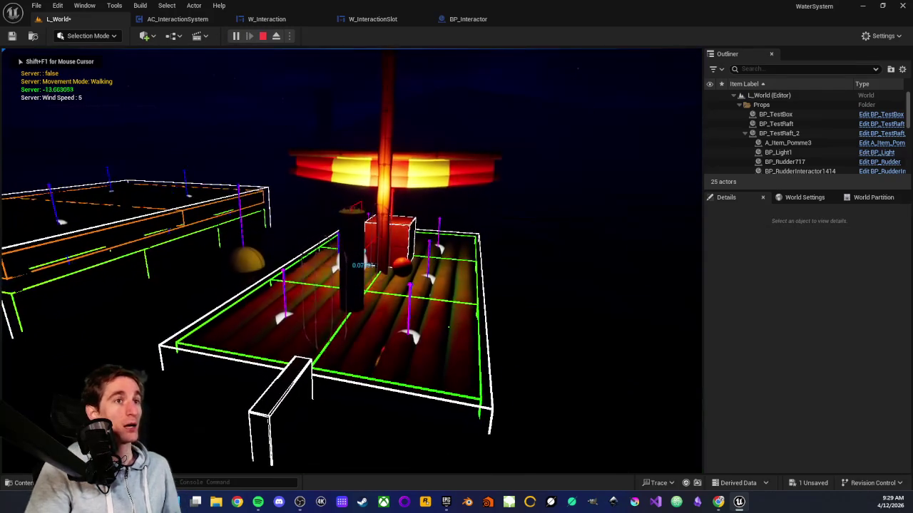
key("Escape")
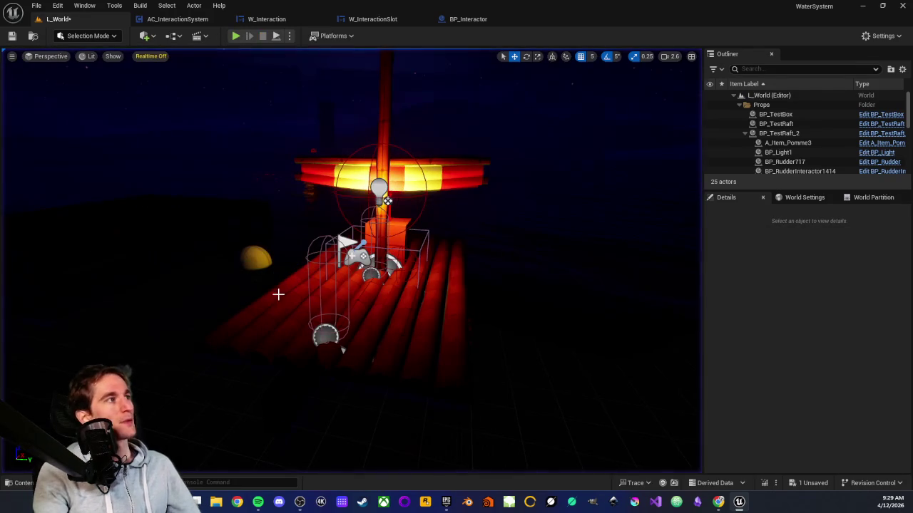
left_click(468, 18)
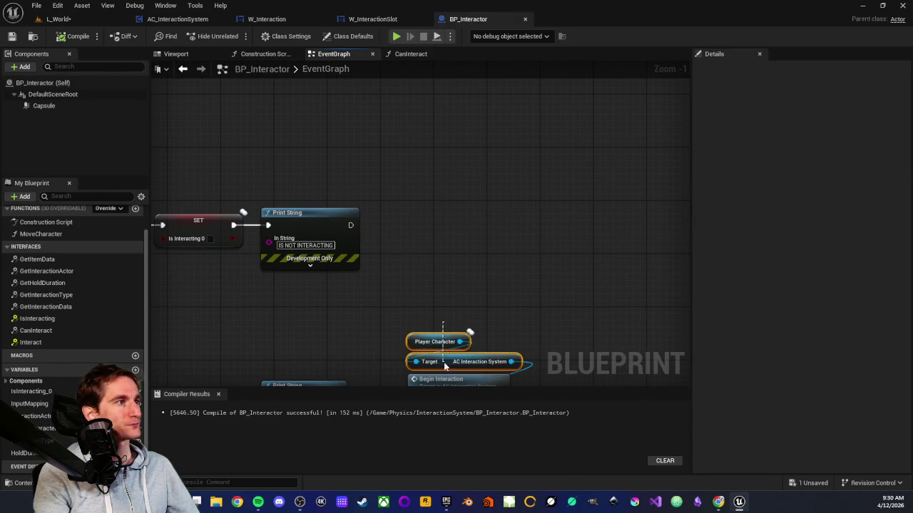
Add an End Interaction call on pasted Player Character component getters, run after the IS NOT INTERACTING print
key("ctrl+v")
mouse_move(565, 128)
left_mouse_down()
mouse_move(641, 150)
mouse_move(482, 203)
left_mouse_up()
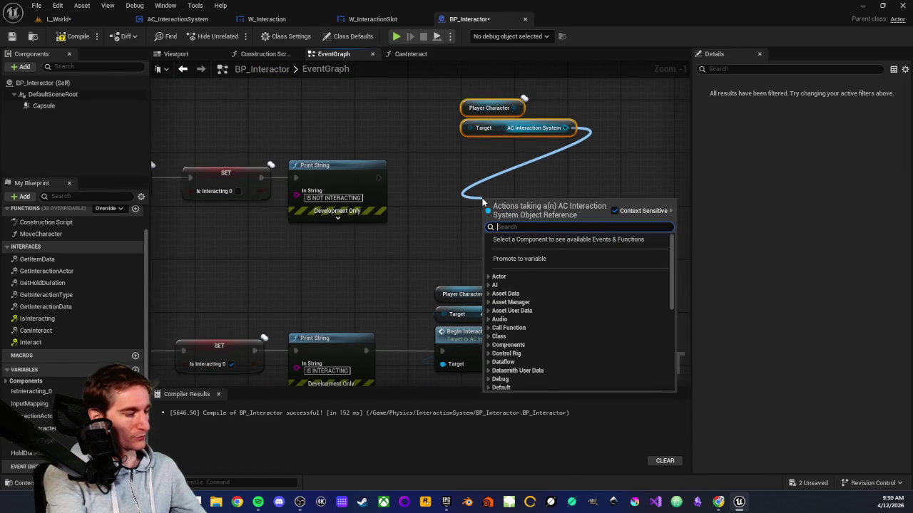
type("end inter")
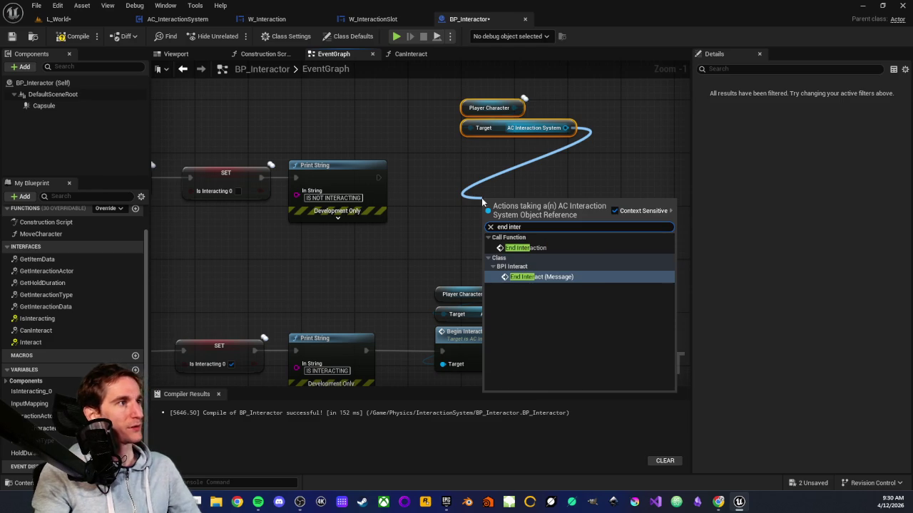
left_click(526, 247)
mouse_move(519, 210)
left_mouse_down()
mouse_move(509, 163)
mouse_move(497, 163)
left_mouse_up()
left_click_drag(378, 179, 469, 174)
left_click_drag(455, 97, 570, 197)
left_click_drag(493, 157, 473, 164)
left_click(430, 138)
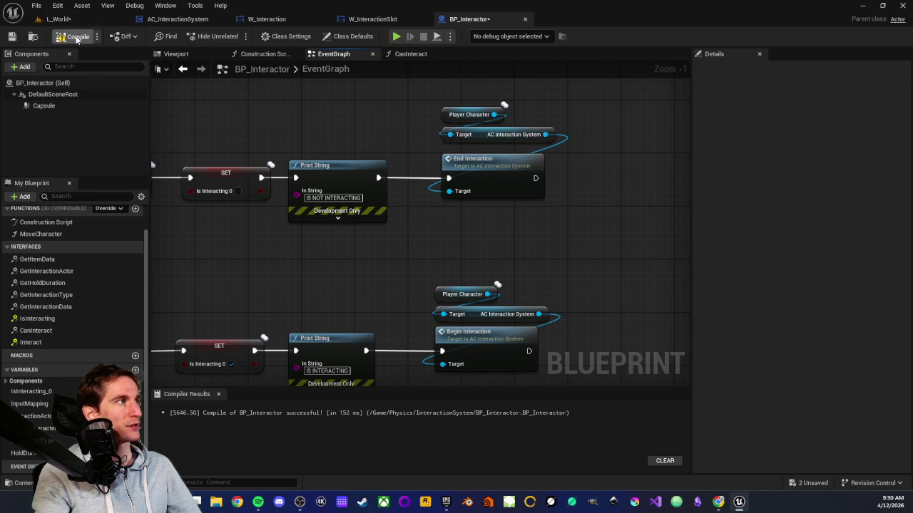
left_click(71, 20)
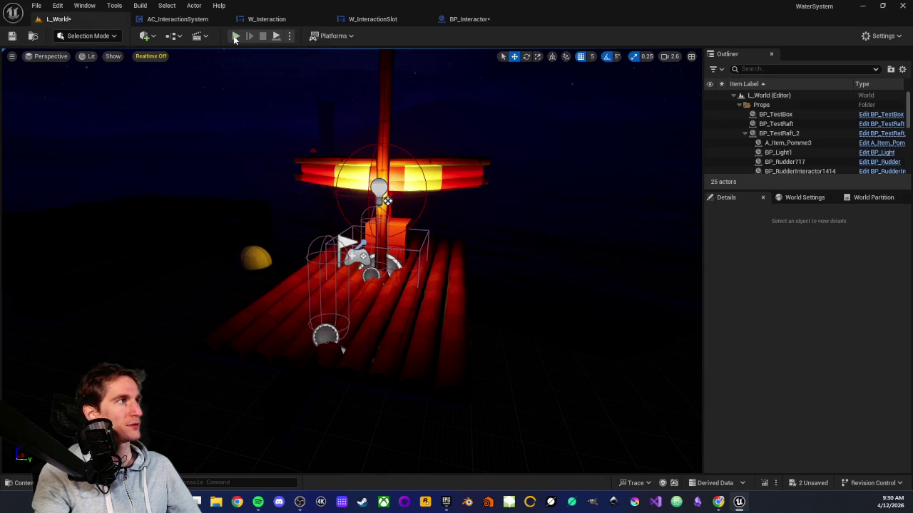
Play-test L_World: interact with the sail, walk in and out of the overlap, then stop
key("alt+p")
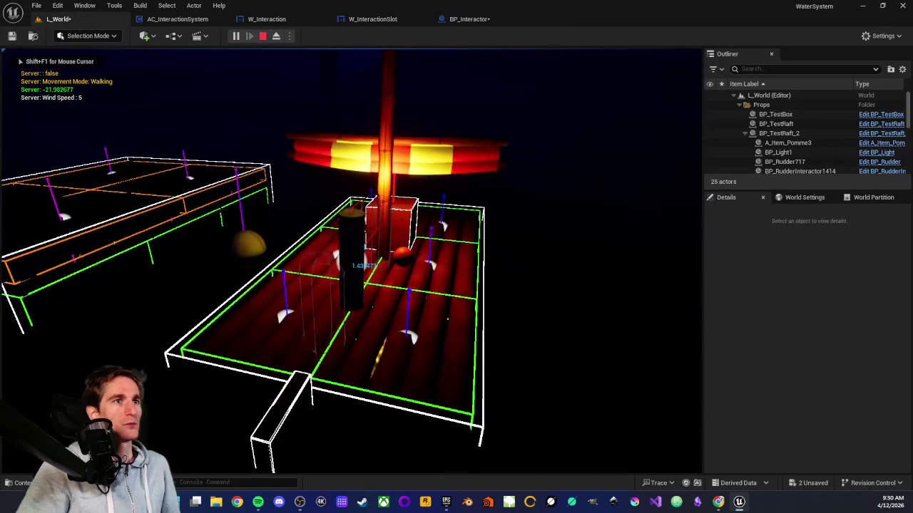
key("s")
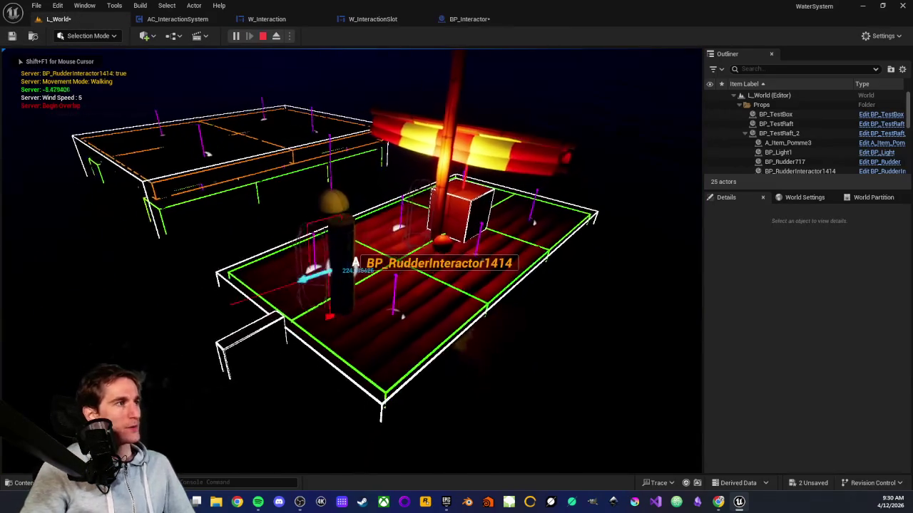
key("w")
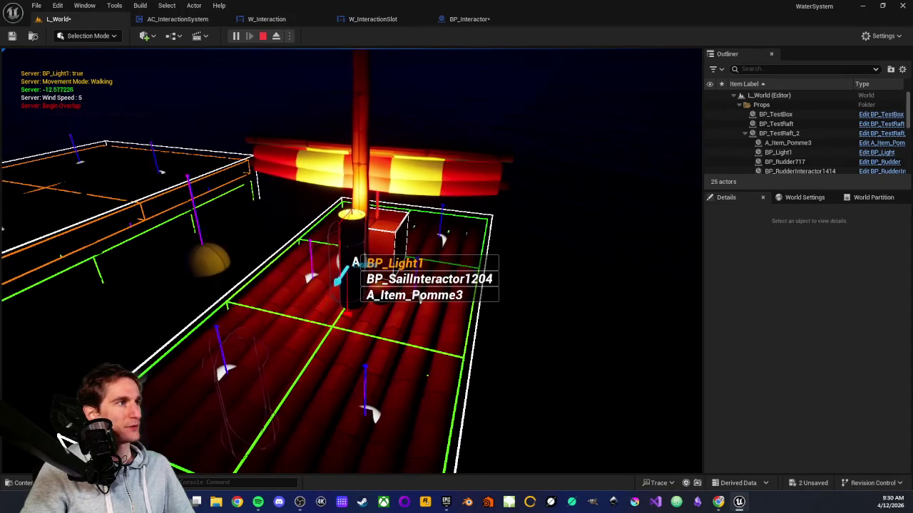
scroll(351, 260, "down", 1)
key("e")
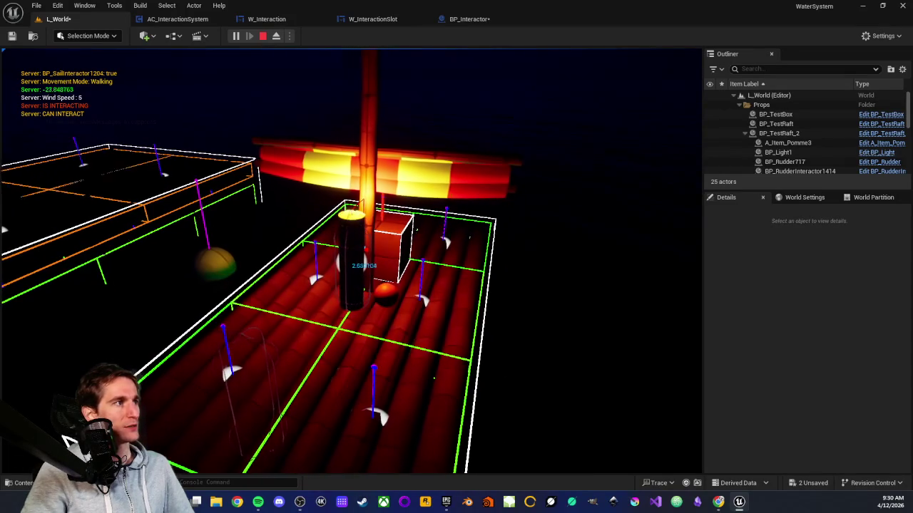
key("d")
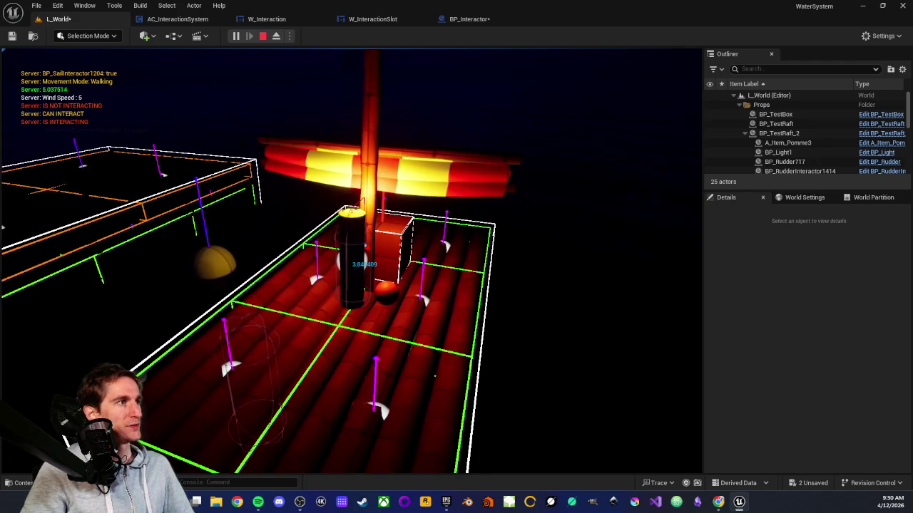
key("w")
key("s")
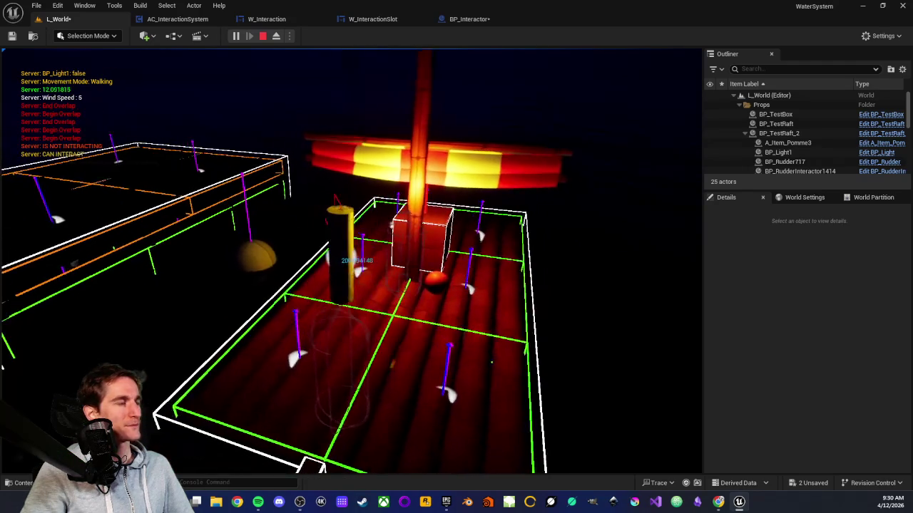
key("w")
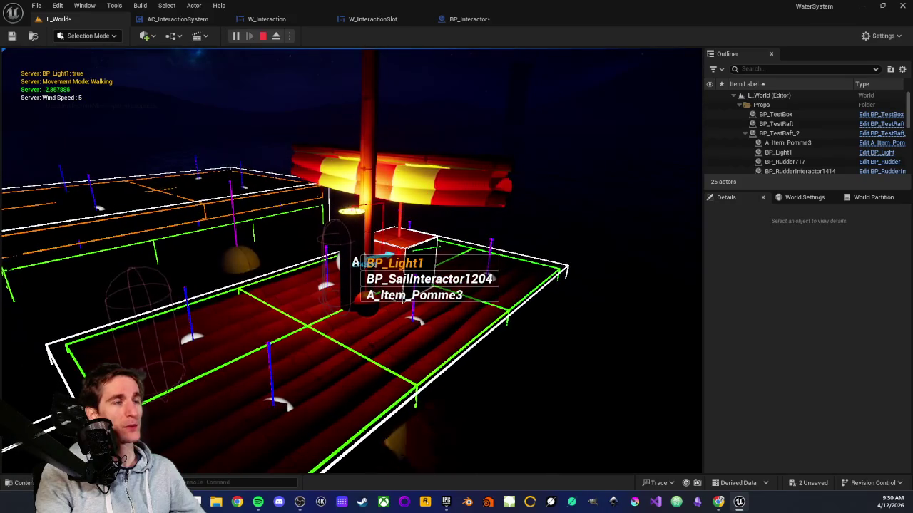
key("Escape")
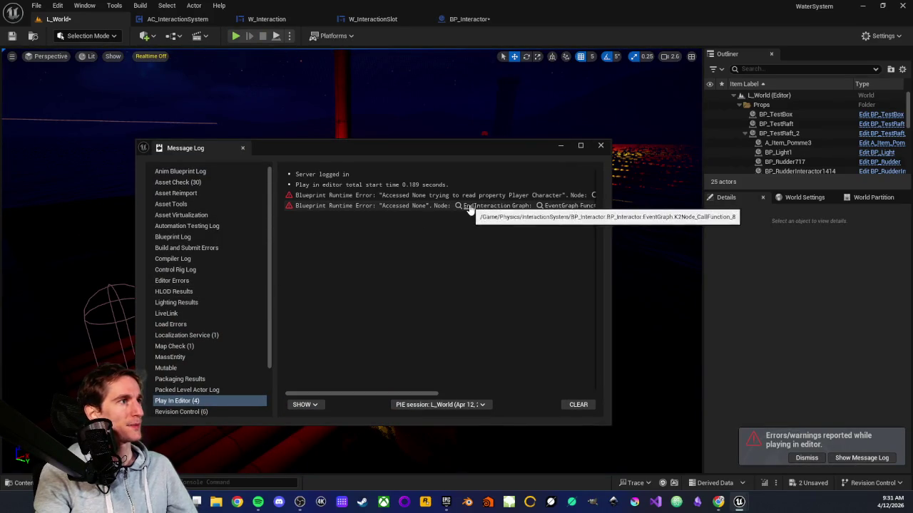
Follow the Message Log error link to the failing End Interaction node in BP_Interactor
mouse_move(386, 392)
left_mouse_down()
mouse_move(505, 404)
mouse_move(406, 393)
left_mouse_up()
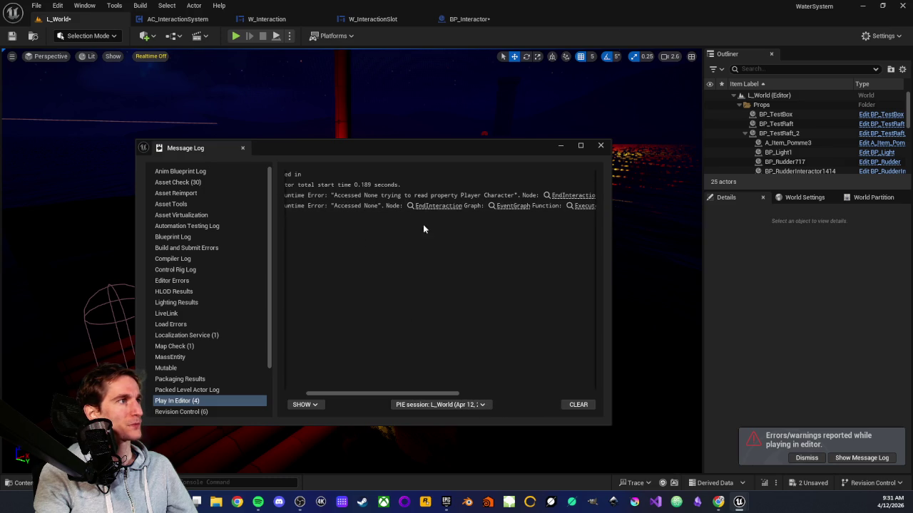
left_click(432, 208)
left_click(598, 146)
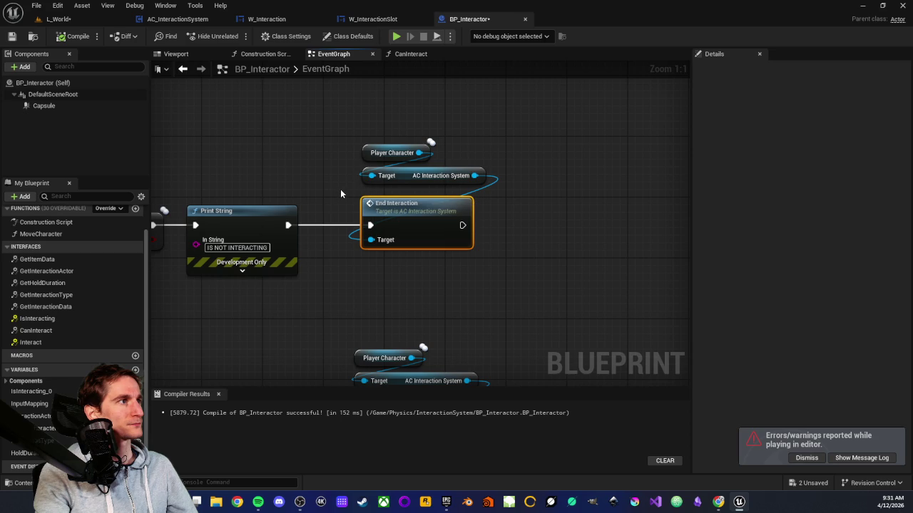
Wire Client Set Mapping Context straight to SET Is Interacting, dropping SET Player Character from that chain
left_click_drag(382, 141, 371, 178)
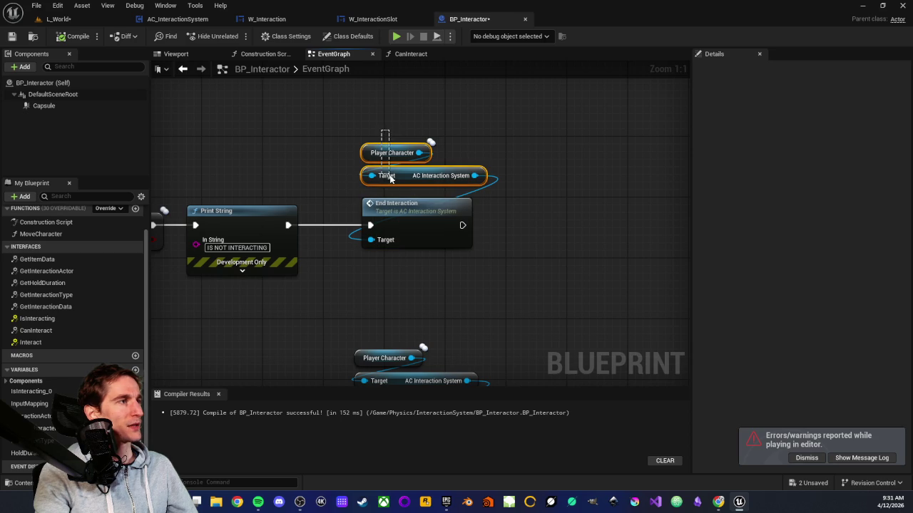
left_click(338, 184)
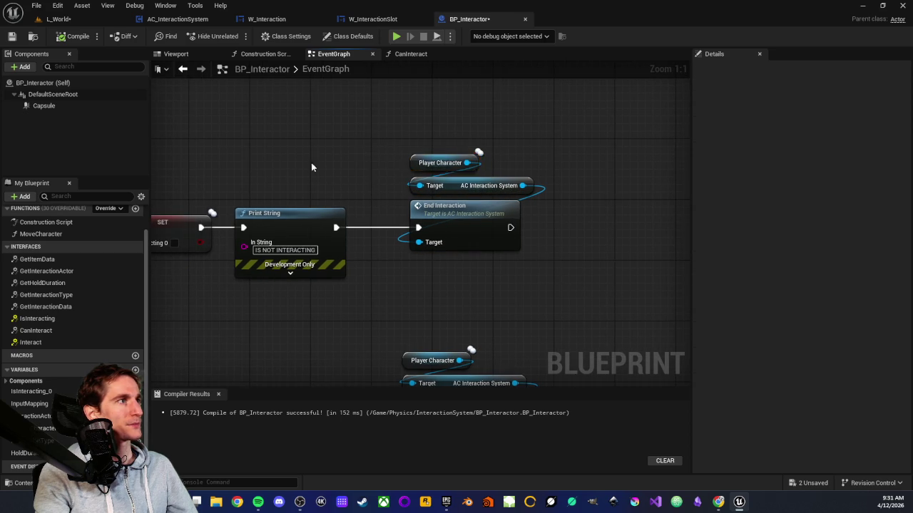
left_click_drag(327, 163, 476, 184)
scroll(319, 166, "down", 2)
scroll(390, 158, "up", 1)
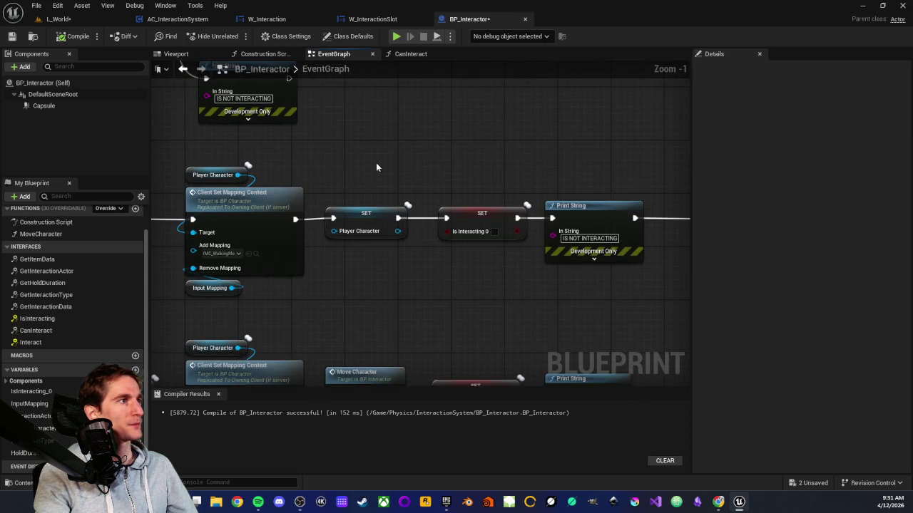
scroll(376, 163, "down", 2)
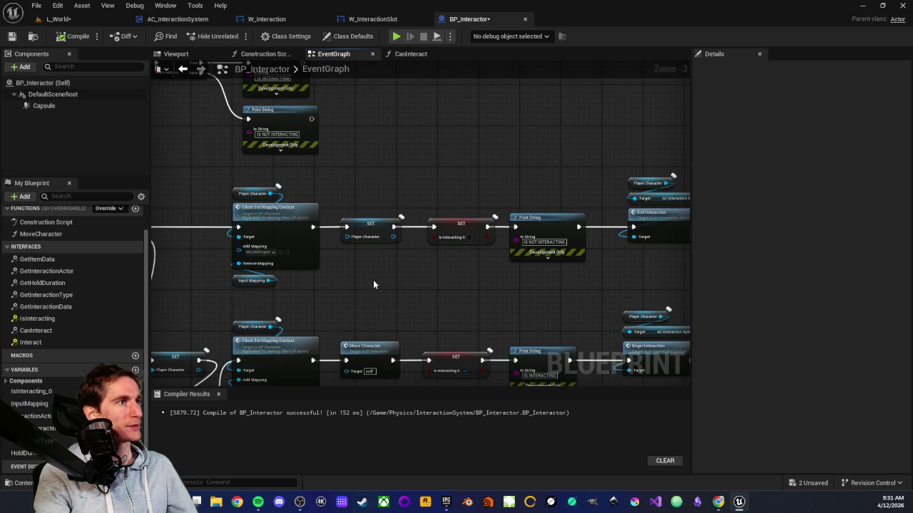
scroll(318, 219, "up", 2)
mouse_move(299, 212)
left_mouse_down()
mouse_move(467, 227)
mouse_move(452, 212)
mouse_move(415, 266)
left_mouse_up()
left_click(417, 275, "alt")
scroll(435, 275, "down", 3)
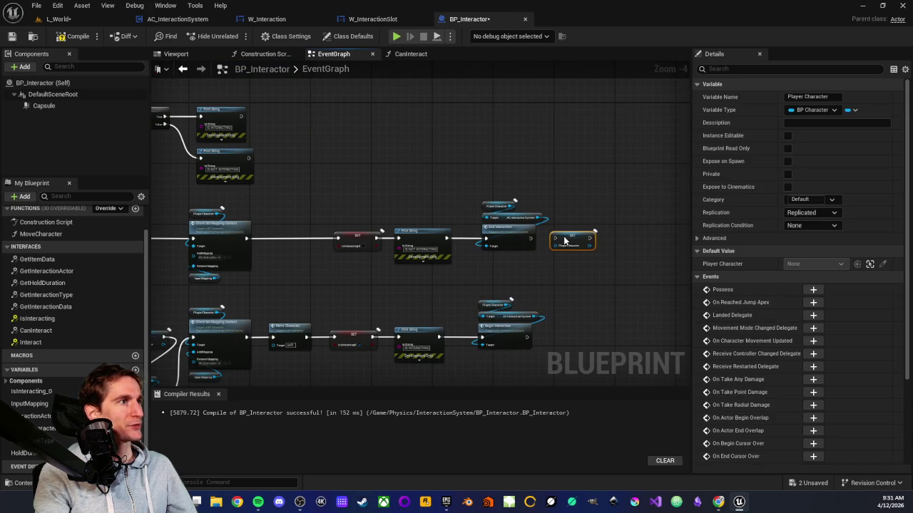
scroll(563, 242, "up", 4)
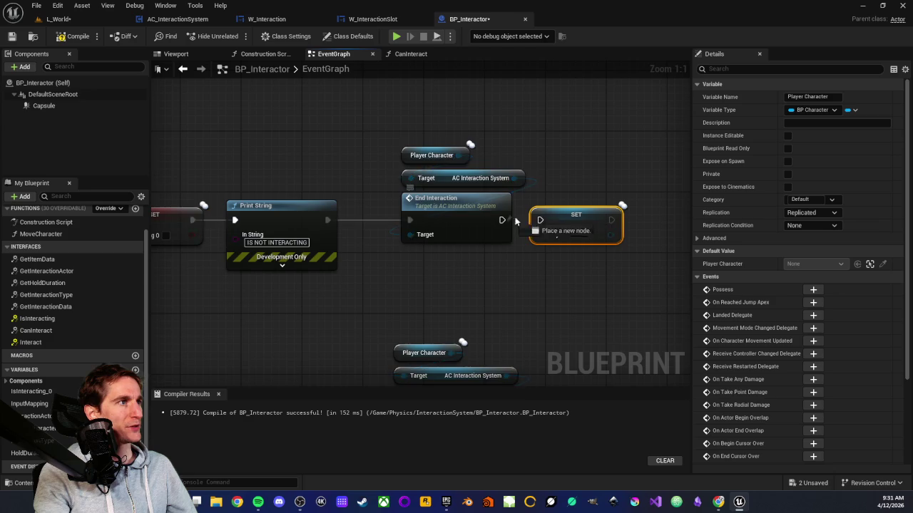
Connect End Interaction into SET Player Character and space the nodes out to the right
left_click_drag(502, 219, 540, 220)
scroll(539, 221, "down", 4)
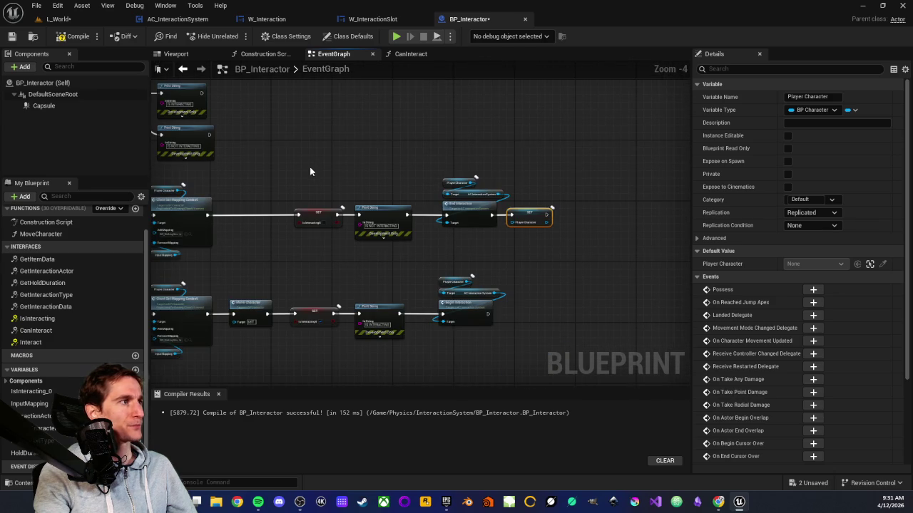
scroll(231, 278, "up", 2)
left_click_drag(313, 263, 419, 293)
mouse_move(487, 173)
left_mouse_down()
mouse_move(492, 204)
mouse_move(479, 204)
left_mouse_up()
left_click(460, 267)
left_click_drag(460, 266, 438, 222)
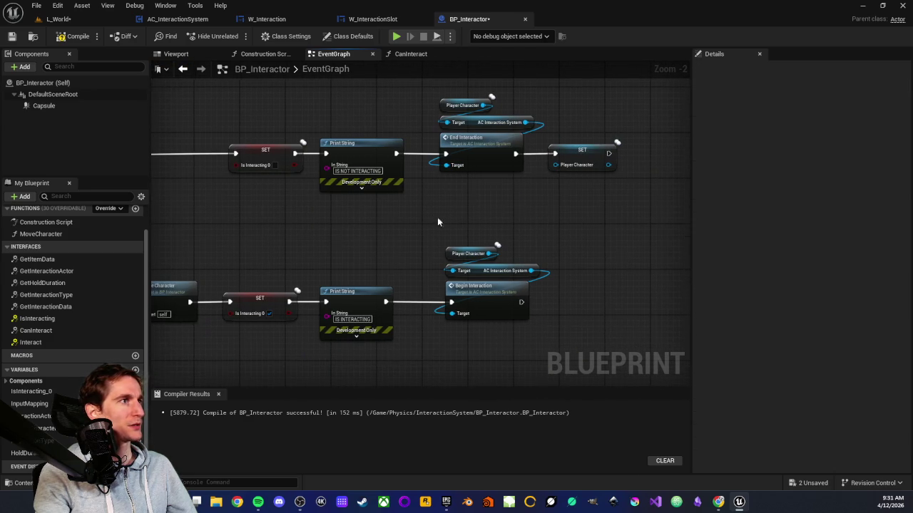
mouse_move(584, 151)
left_mouse_down()
mouse_move(656, 153)
mouse_move(637, 155)
left_mouse_up()
left_click(566, 192)
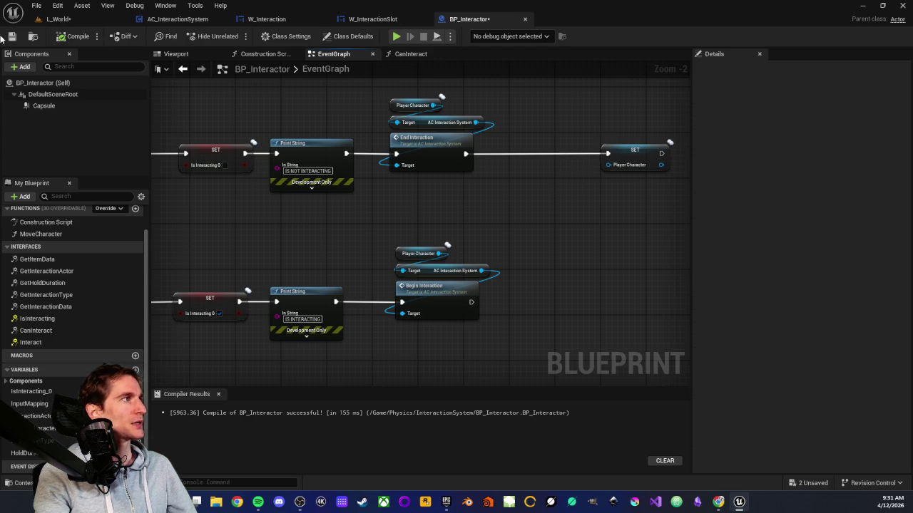
Check the Player Character variable, then start a play-in-editor test of L_World
left_click(413, 105)
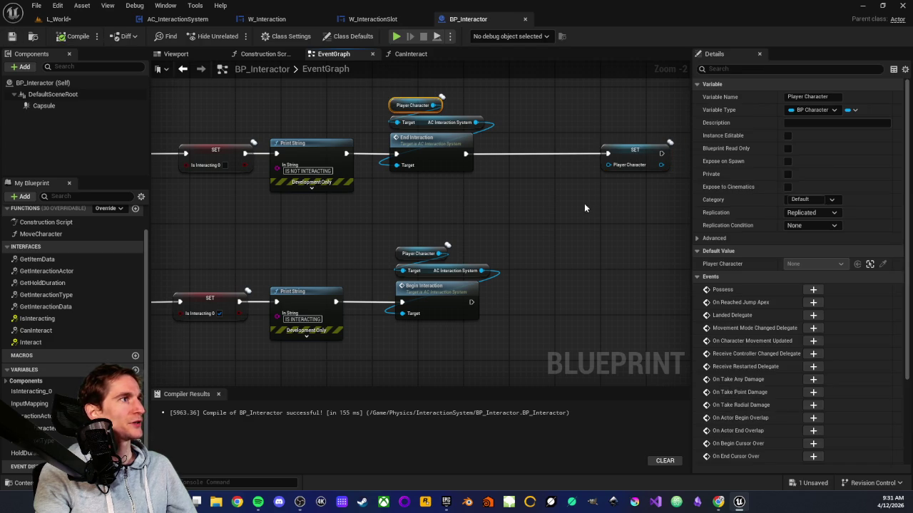
left_click(615, 184)
scroll(457, 245, "down", 2)
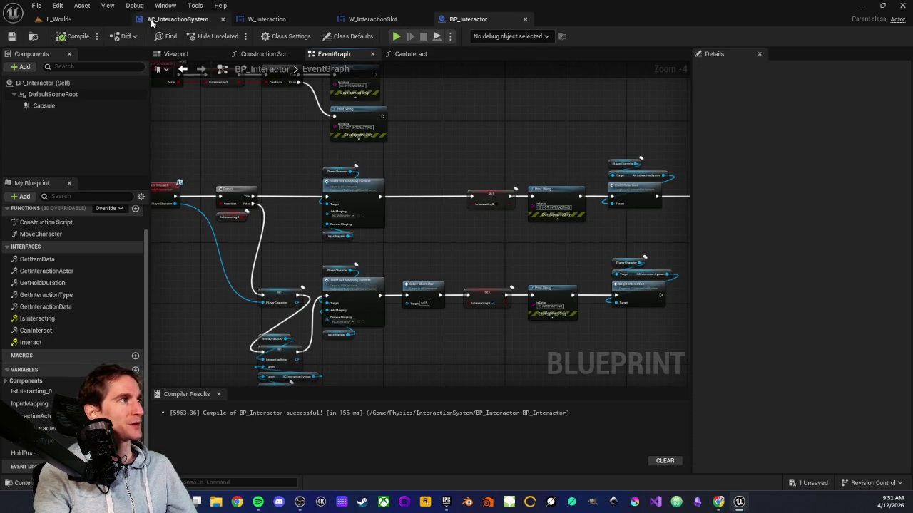
left_click(94, 21)
key("alt+p")
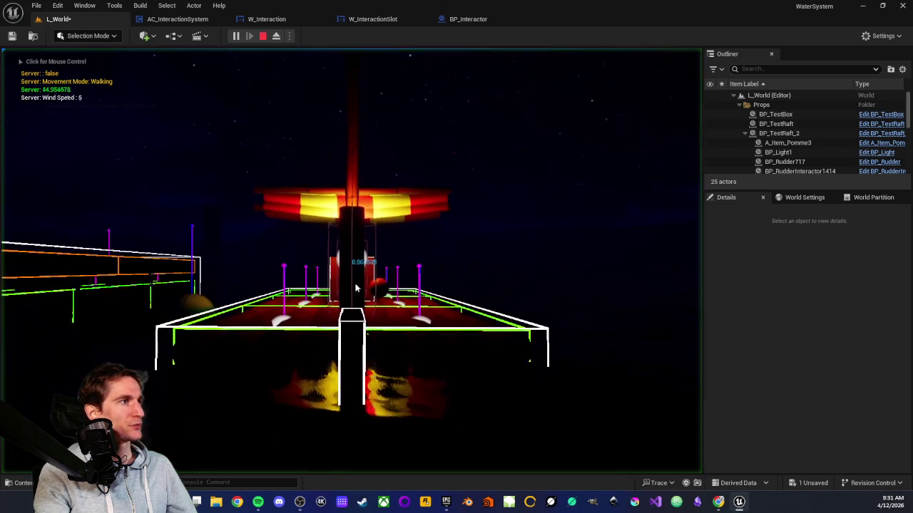
Walk to the light, interact with the chosen object from the list, then stop playing
key("w")
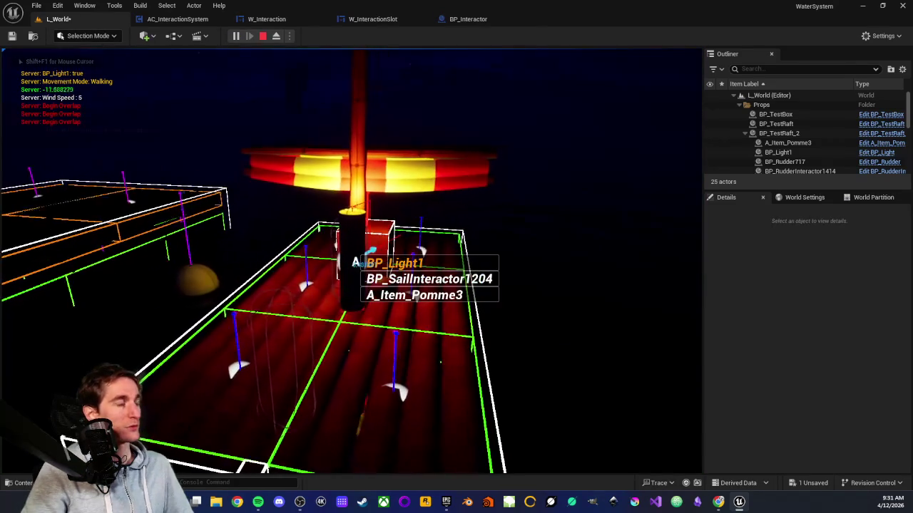
scroll(428, 278, "down", 1)
key("e")
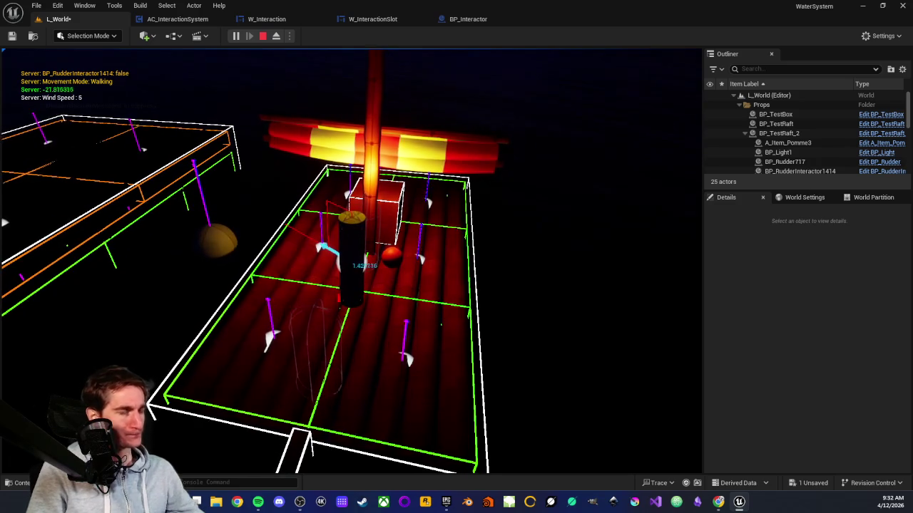
key("Escape")
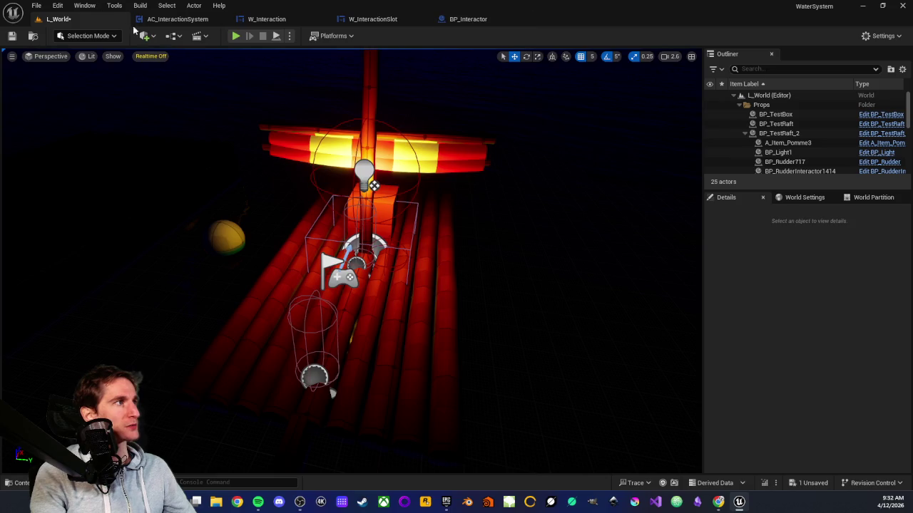
left_click(480, 21)
scroll(450, 165, "up", 4)
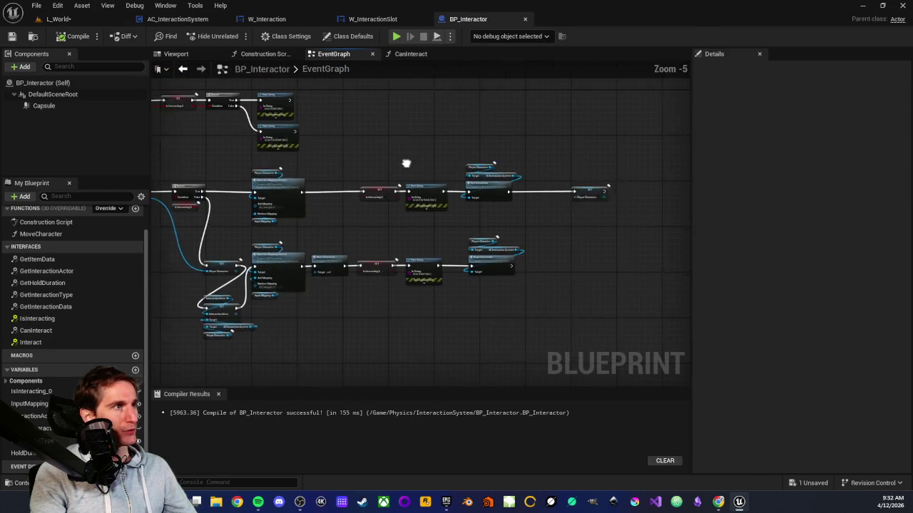
left_click_drag(456, 134, 504, 373)
left_click(470, 253)
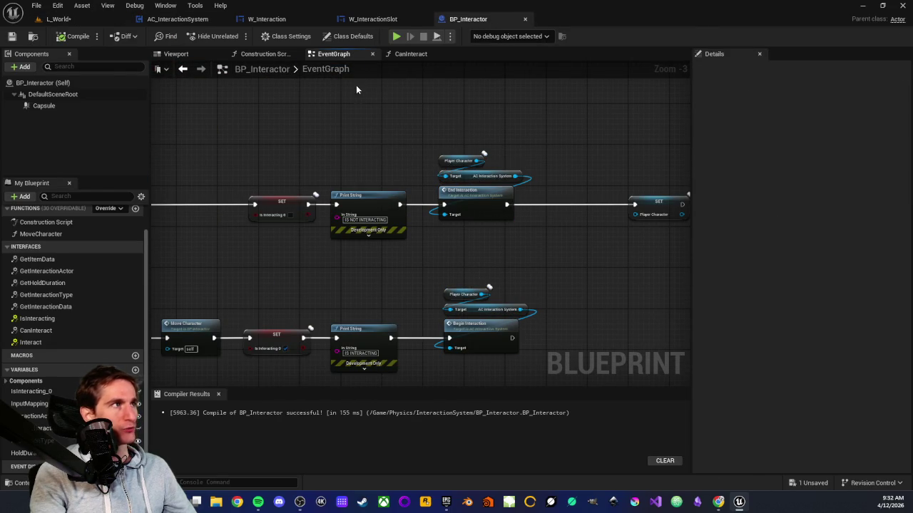
left_click(150, 21)
scroll(515, 252, "down", 6)
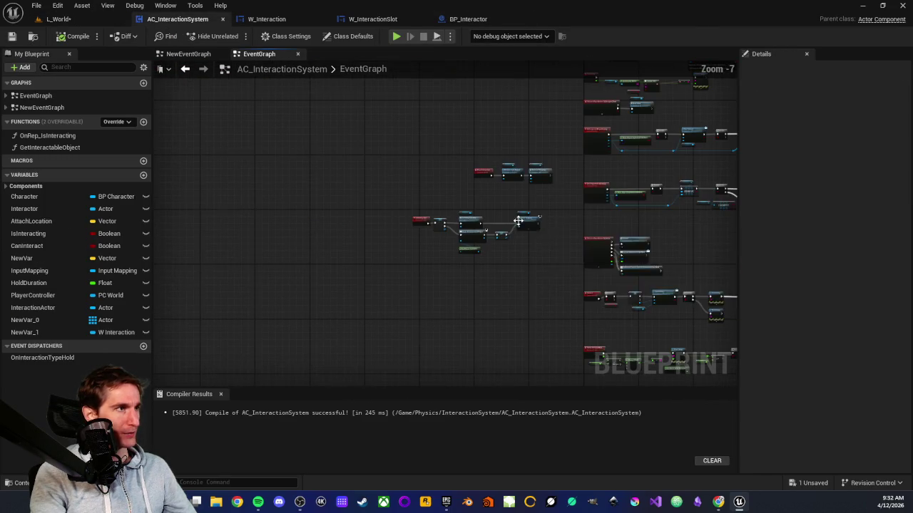
mouse_move(516, 253)
left_mouse_down()
mouse_move(438, 210)
mouse_move(397, 329)
left_mouse_up()
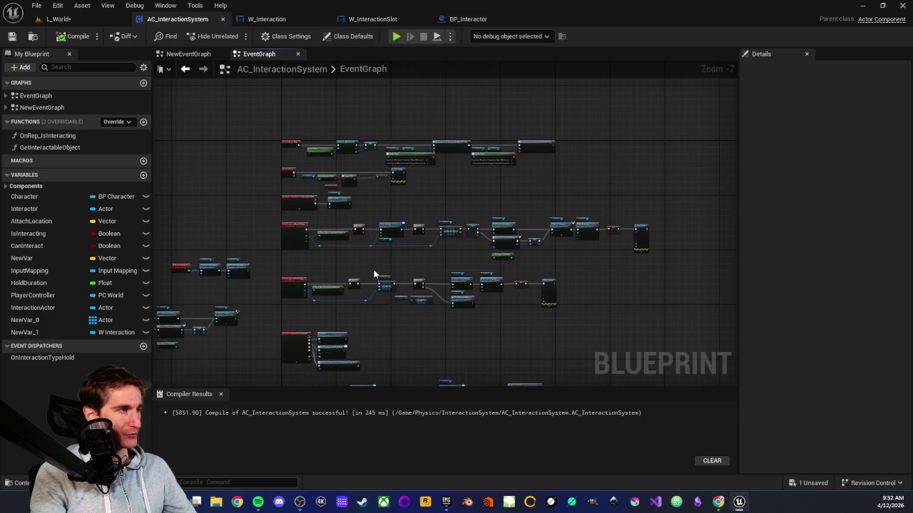
scroll(375, 275, "up", 3)
left_click_drag(430, 247, 373, 279)
mouse_move(241, 267)
left_mouse_down()
mouse_move(477, 280)
mouse_move(264, 261)
left_mouse_up()
scroll(476, 280, "up", 1)
scroll(245, 269, "up", 1)
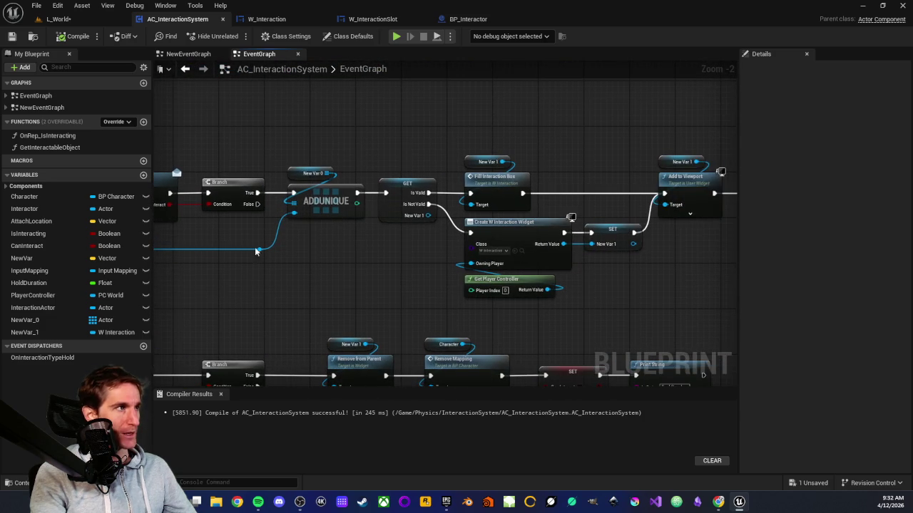
left_click(288, 175)
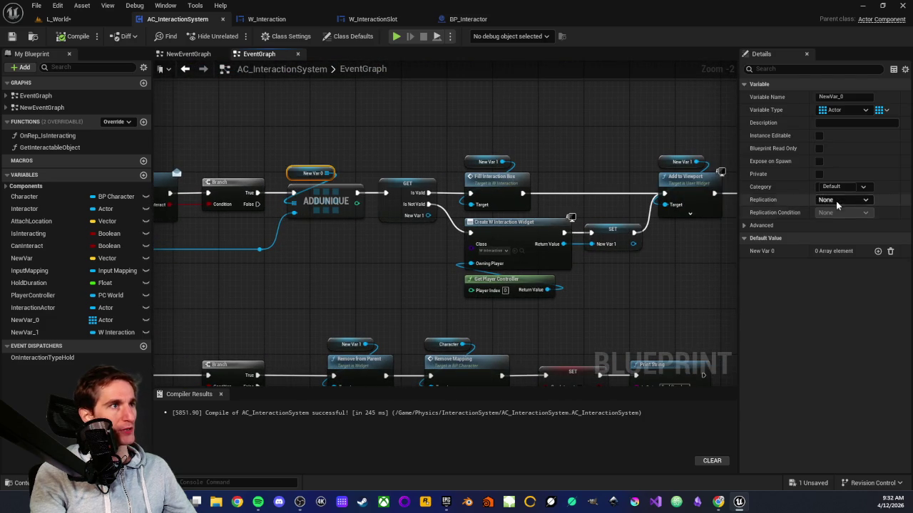
left_click(844, 200)
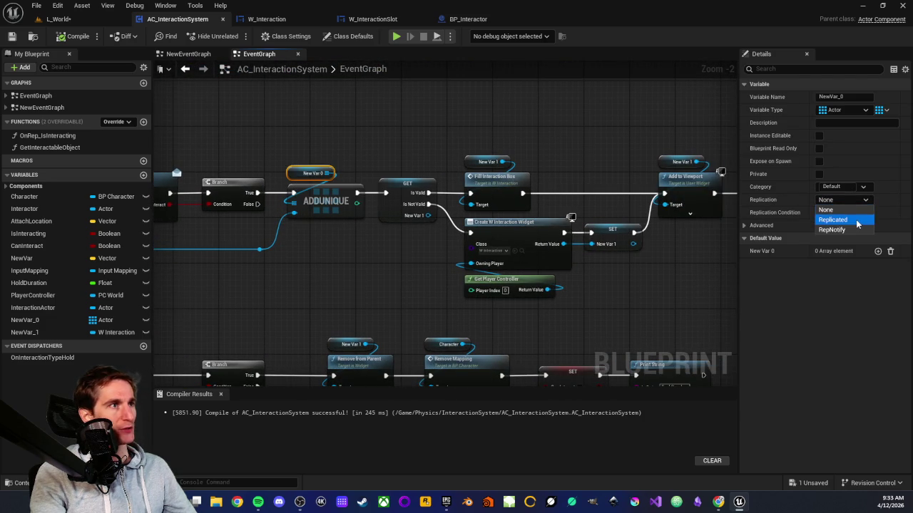
left_click(841, 219)
left_click_drag(309, 250, 423, 261)
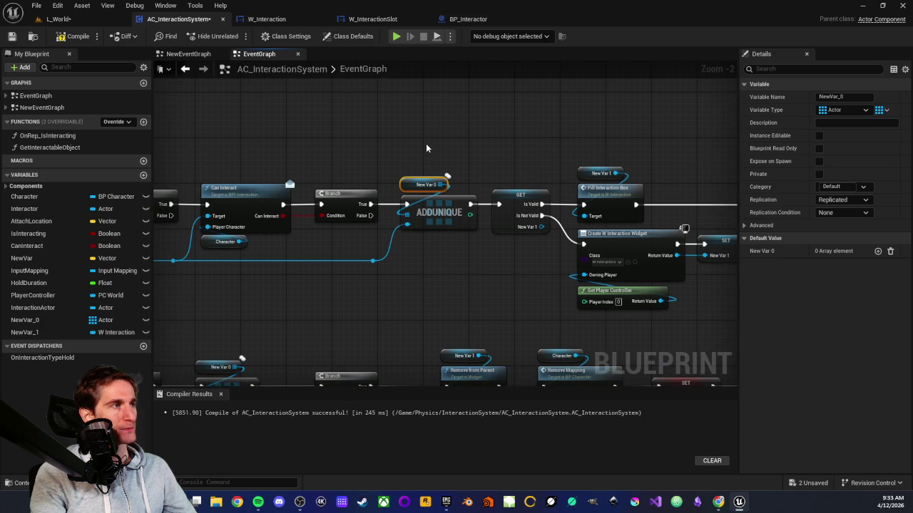
left_click(416, 151)
left_click(407, 184)
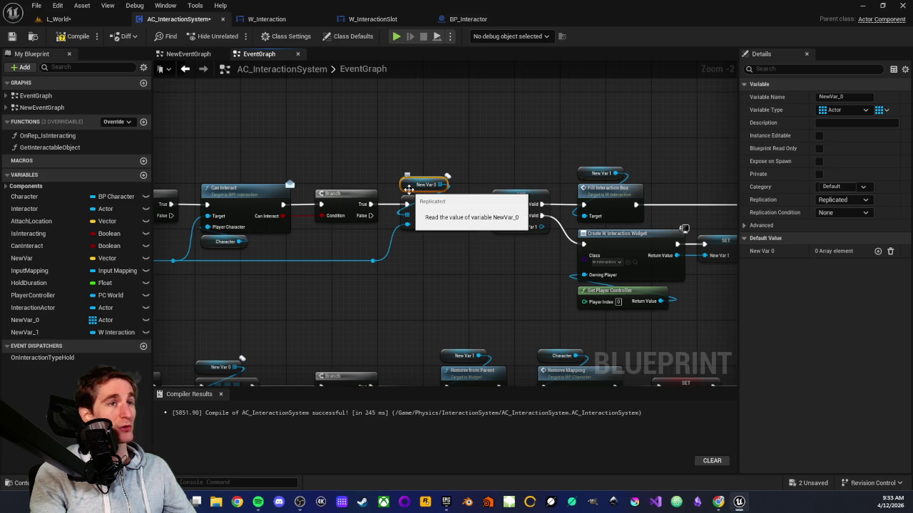
left_click(415, 179)
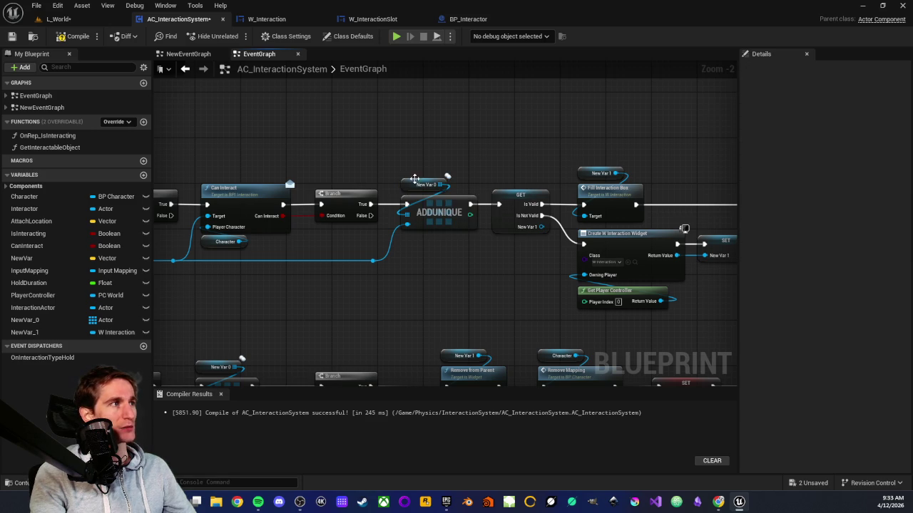
left_click(415, 180)
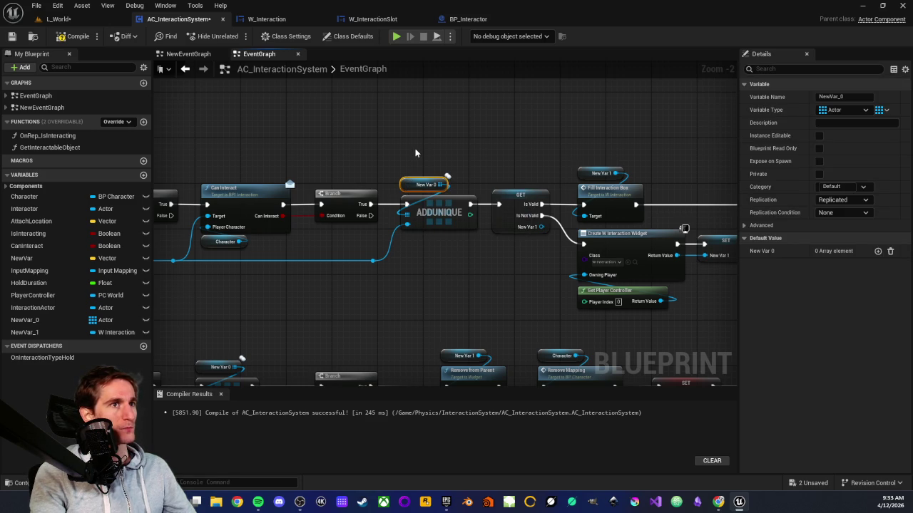
left_click(415, 152)
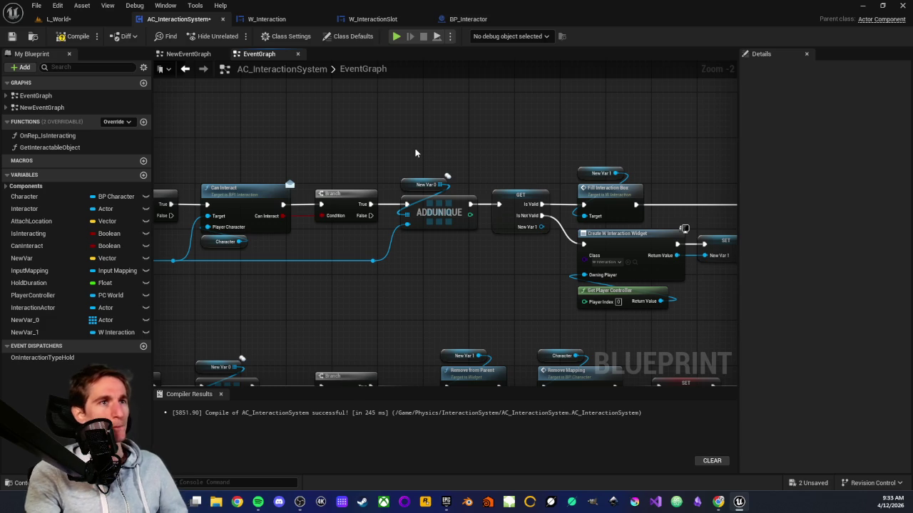
scroll(435, 153, "down", 1)
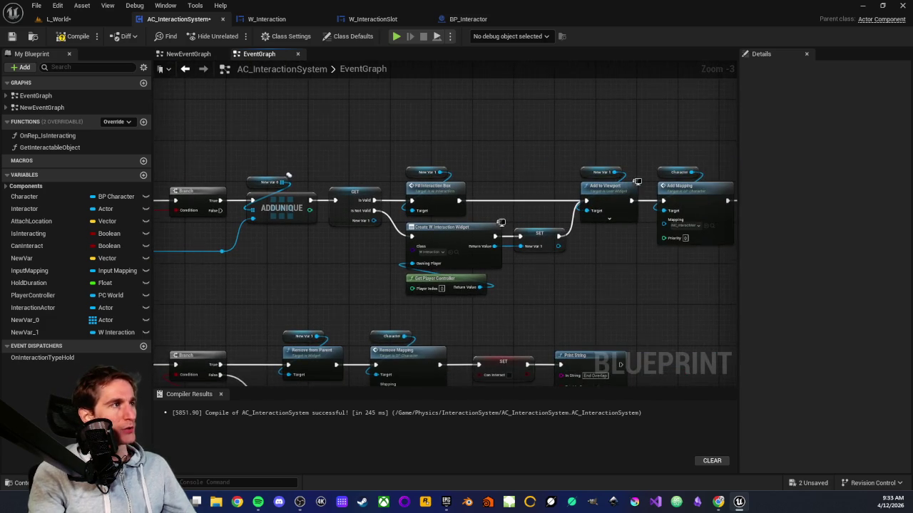
mouse_move(264, 136)
left_mouse_down()
mouse_move(441, 250)
mouse_move(615, 281)
mouse_move(652, 300)
mouse_move(766, 300)
mouse_move(644, 298)
mouse_move(684, 296)
left_mouse_up()
mouse_move(263, 145)
left_mouse_down()
mouse_move(514, 289)
mouse_move(778, 322)
mouse_move(248, 278)
left_mouse_up()
scroll(385, 235, "up", 5)
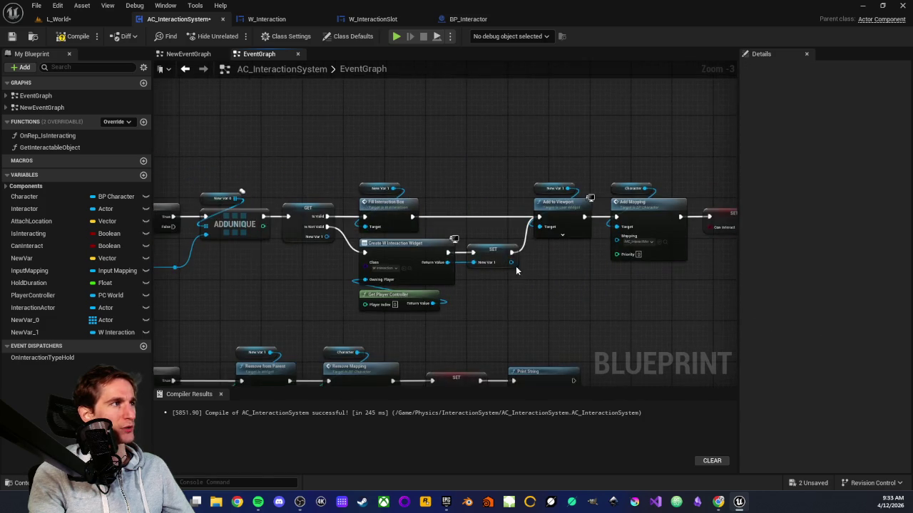
left_click(389, 228)
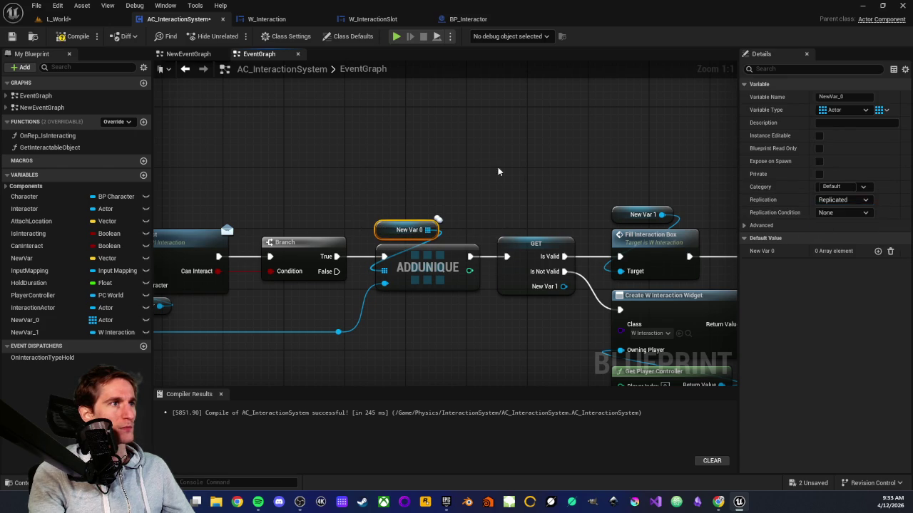
left_click(422, 155)
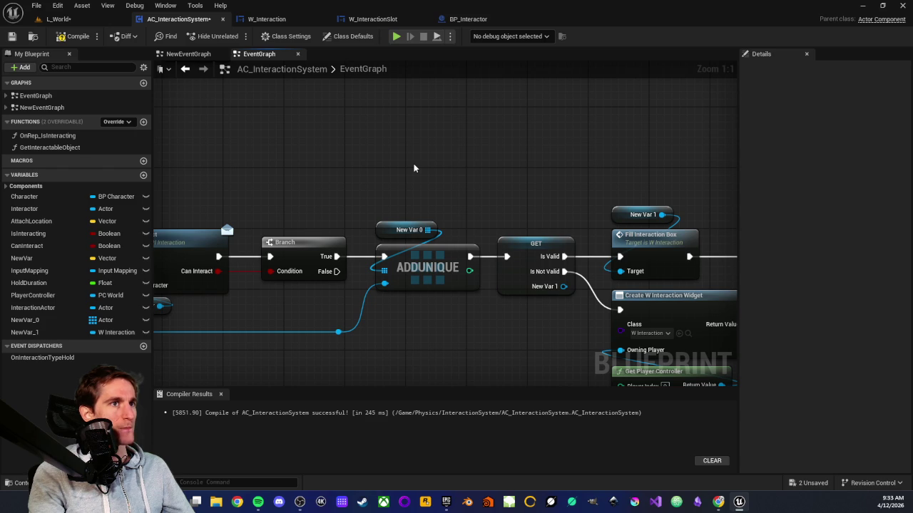
scroll(414, 168, "down", 3)
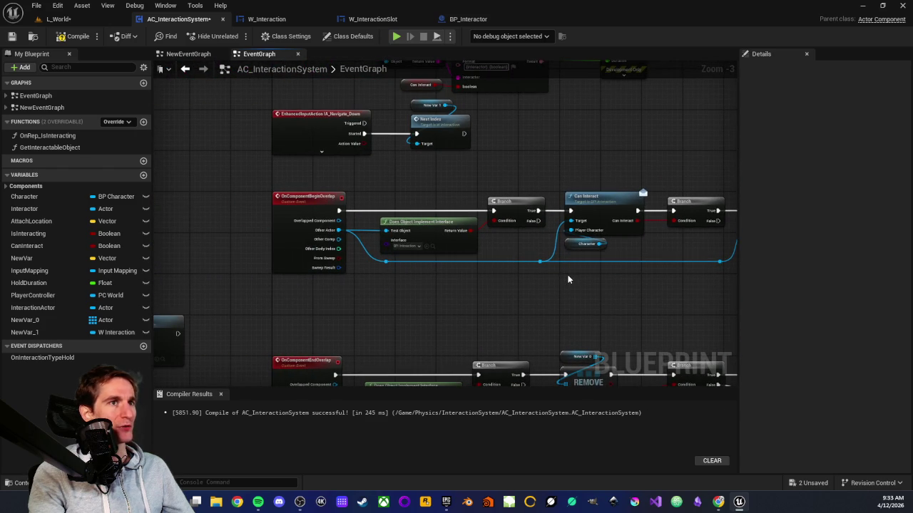
left_click_drag(568, 279, 410, 278)
left_click_drag(506, 281, 313, 278)
mouse_move(475, 265)
left_mouse_down()
mouse_move(342, 269)
mouse_move(418, 266)
left_mouse_up()
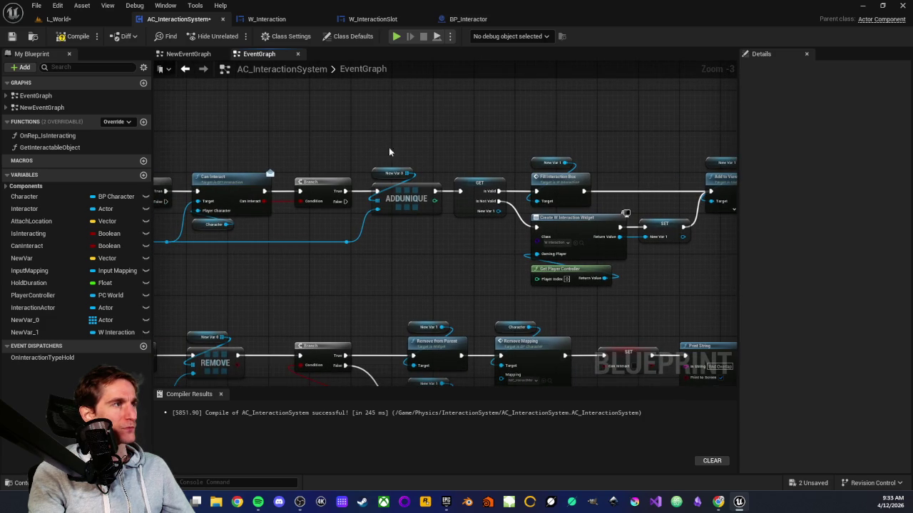
scroll(384, 145, "up", 3)
mouse_move(380, 162)
left_mouse_down()
mouse_move(443, 192)
mouse_move(428, 181)
left_mouse_up()
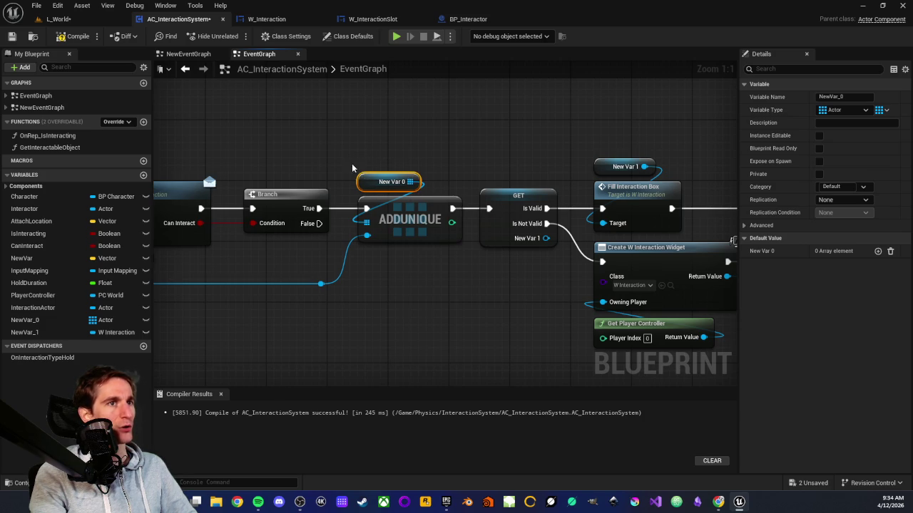
Select and inspect the New Var 0 array variable node in the graph
left_click_drag(385, 271, 464, 203)
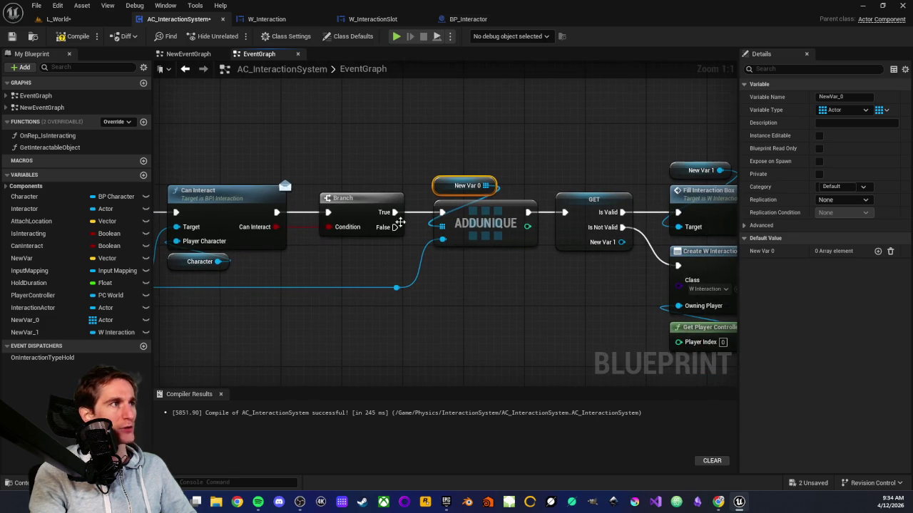
left_click_drag(419, 152, 500, 183)
left_click(540, 173)
scroll(540, 172, "down", 3)
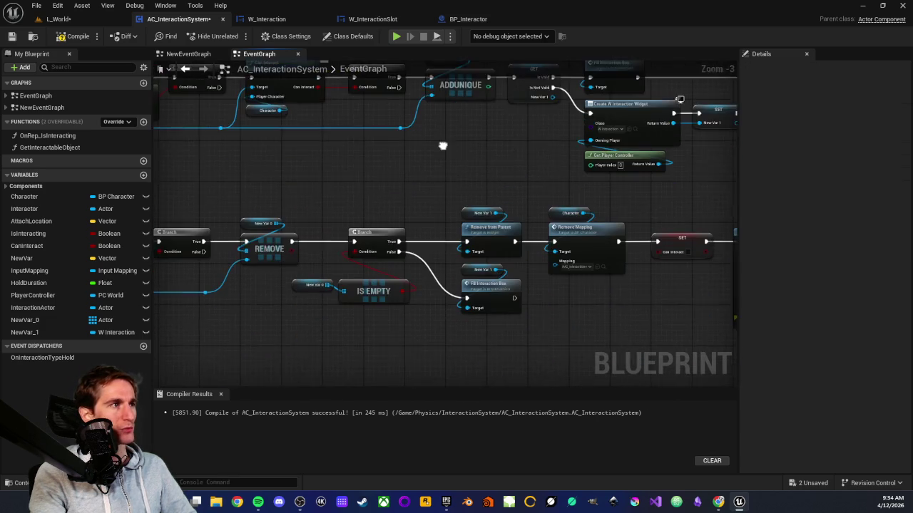
scroll(385, 191, "down", 3)
scroll(417, 223, "up", 2)
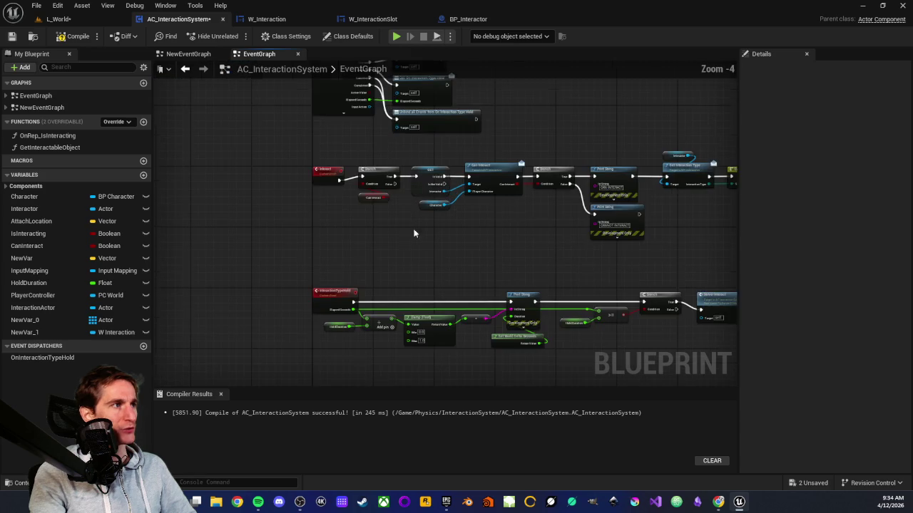
scroll(401, 235, "down", 1)
scroll(418, 171, "up", 2)
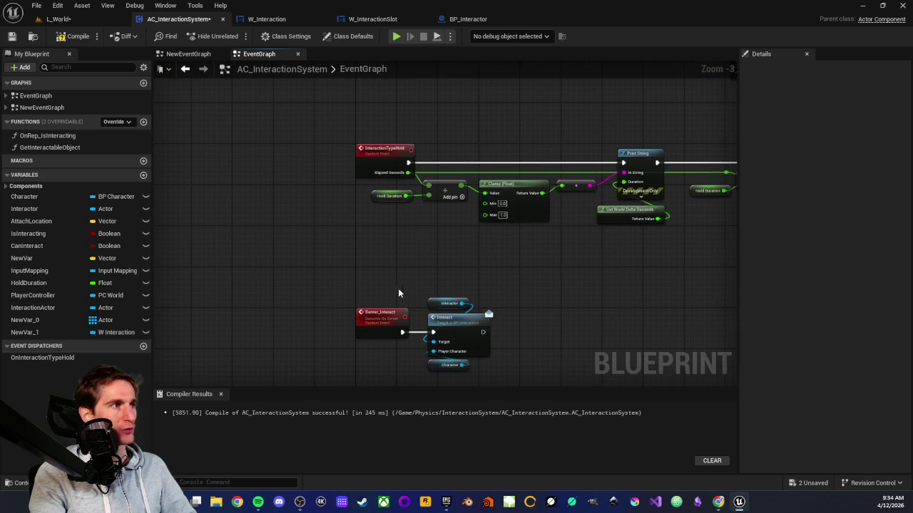
Look over the Server_Interact and Interact nodes, then bring up BP_Interactor's event graph
mouse_move(330, 258)
left_mouse_down()
mouse_move(478, 385)
mouse_move(490, 222)
left_mouse_up()
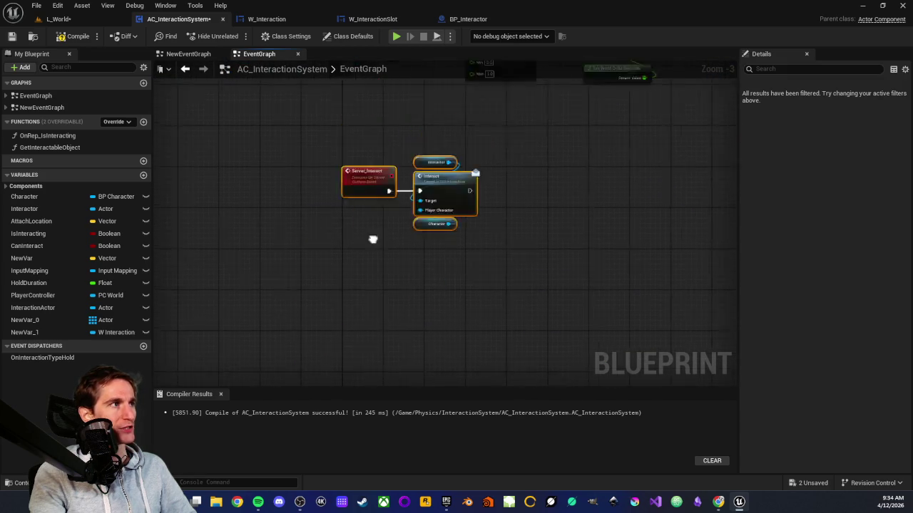
left_click_drag(284, 214, 503, 313)
left_click(422, 134)
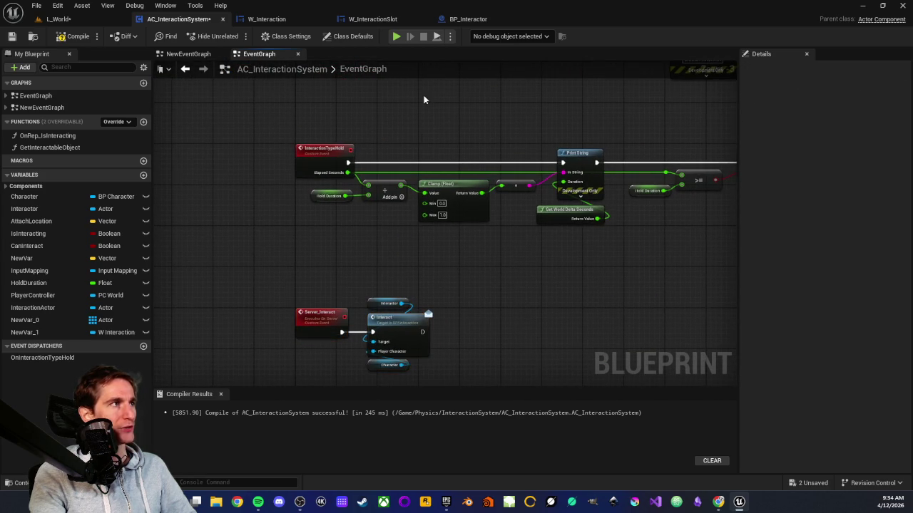
left_click(472, 22)
scroll(400, 153, "down", 2)
scroll(458, 193, "up", 3)
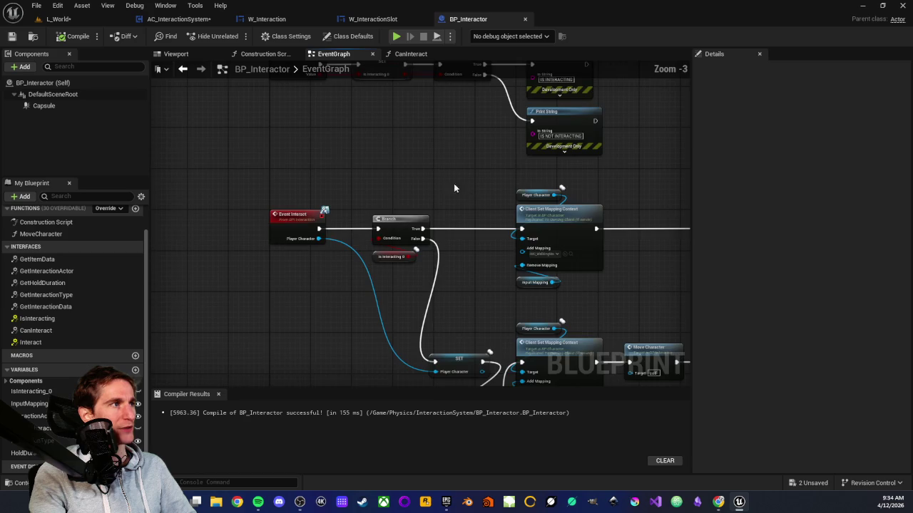
Review BP_Interactor's IsInteracting SET, Branch and Print String nodes, then return to AC_InteractionSystem
left_click_drag(228, 149, 679, 311)
left_click(335, 231)
scroll(335, 231, "up", 3)
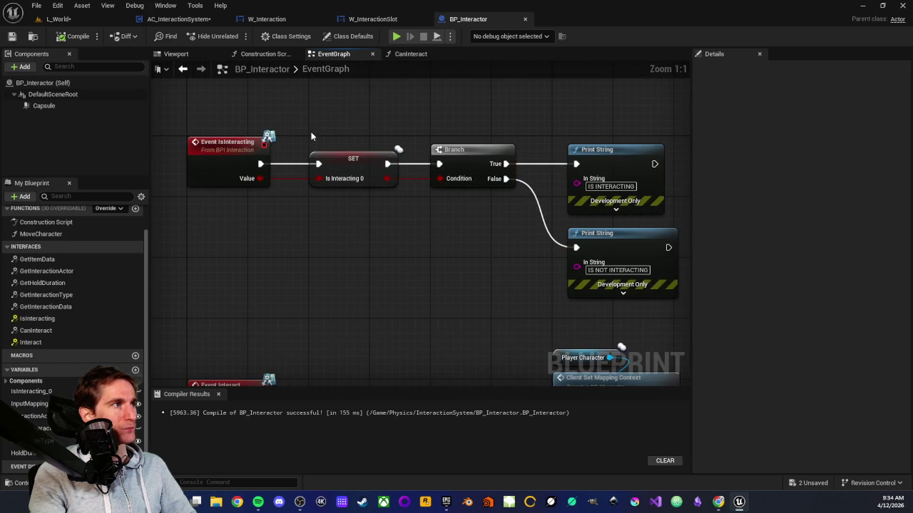
scroll(341, 143, "down", 1)
left_click_drag(359, 218, 320, 227)
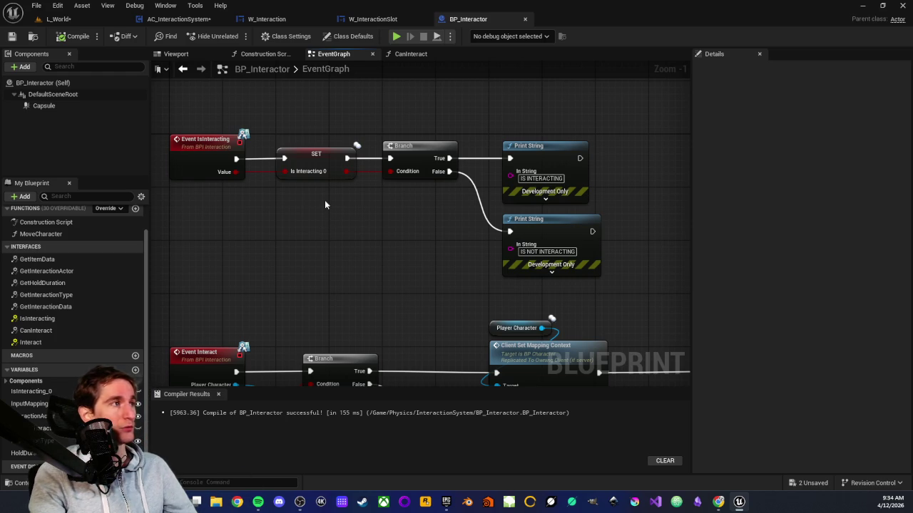
left_click_drag(305, 122, 612, 291)
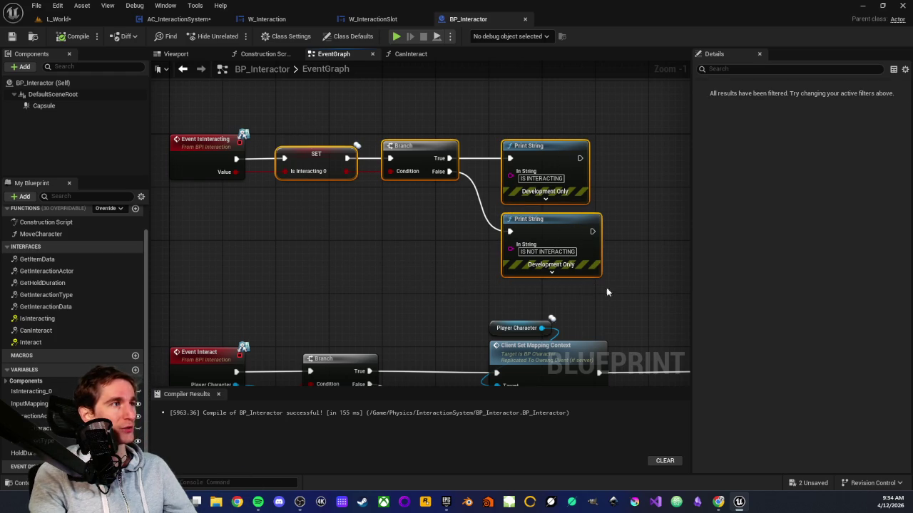
left_click(408, 248)
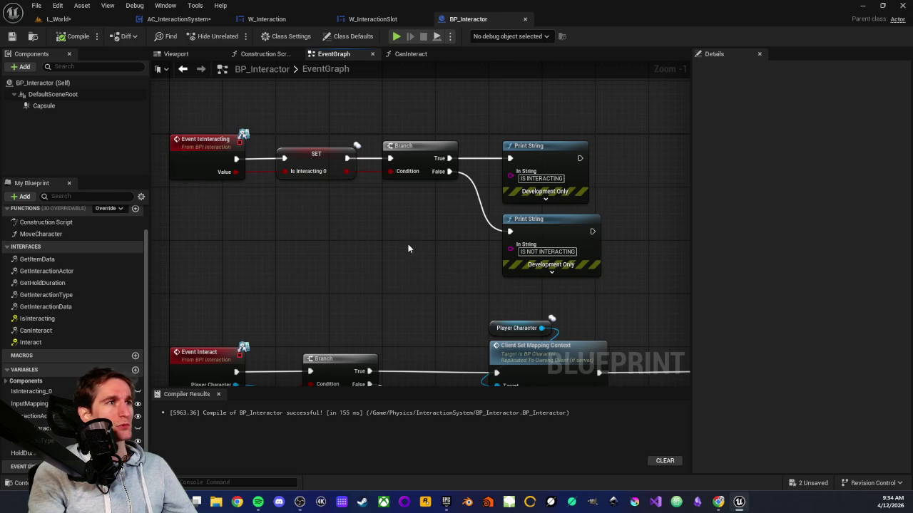
scroll(409, 247, "down", 2)
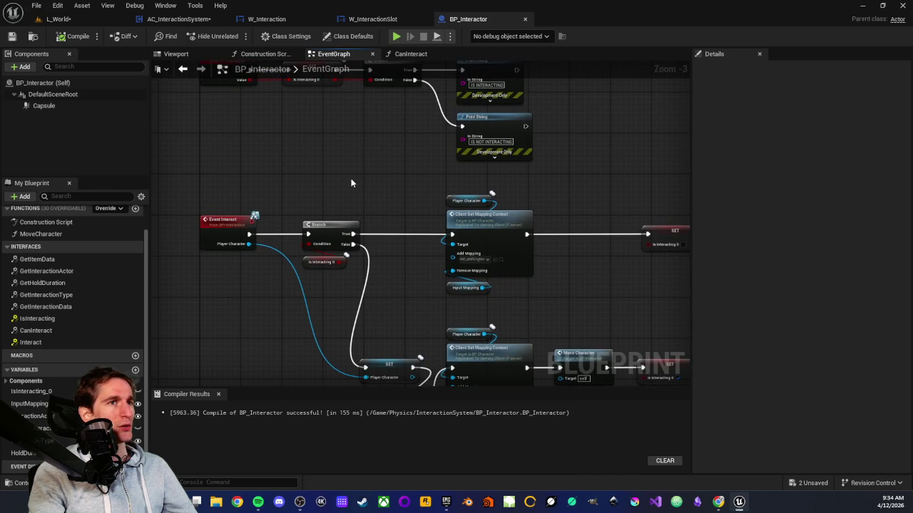
left_click_drag(351, 183, 338, 219)
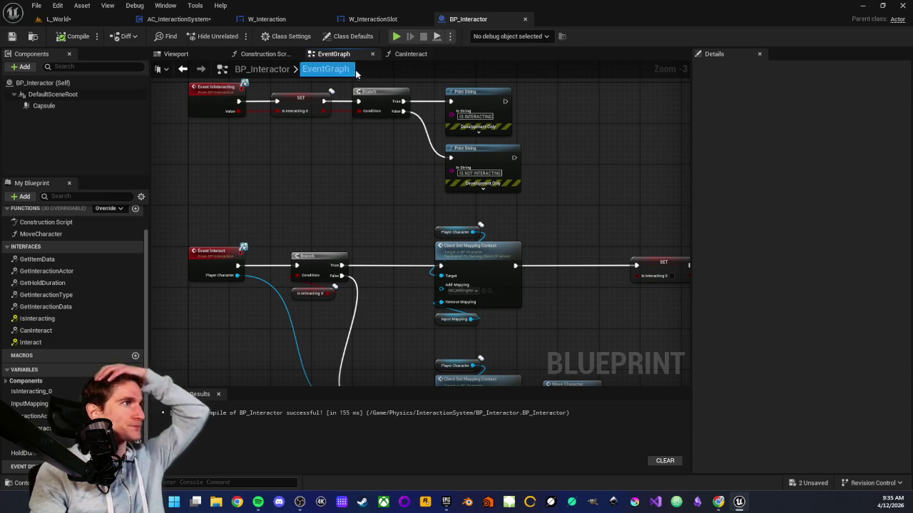
left_click(179, 18)
Recompile AC_InteractionSystem and inspect the OnComponentEndOverlap, GET and Fill Interaction Box nodes
left_click(60, 38)
scroll(354, 247, "down", 5)
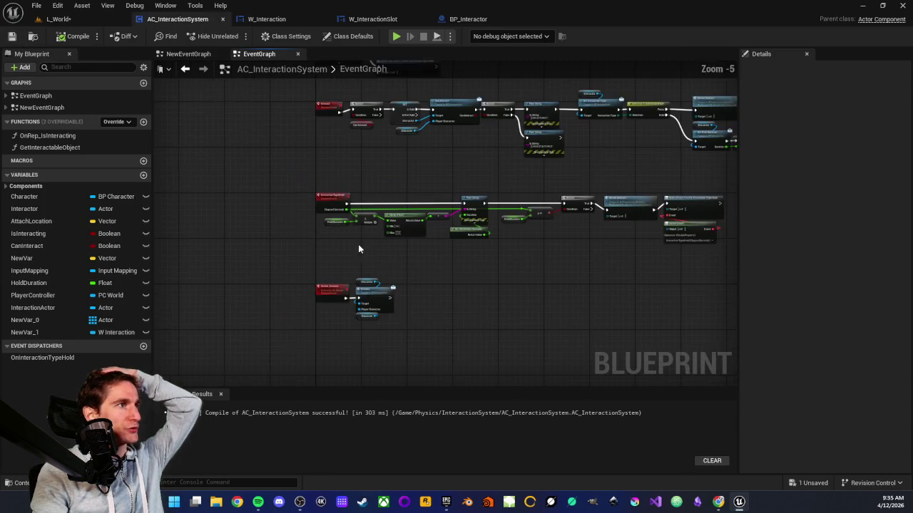
scroll(350, 210, "up", 3)
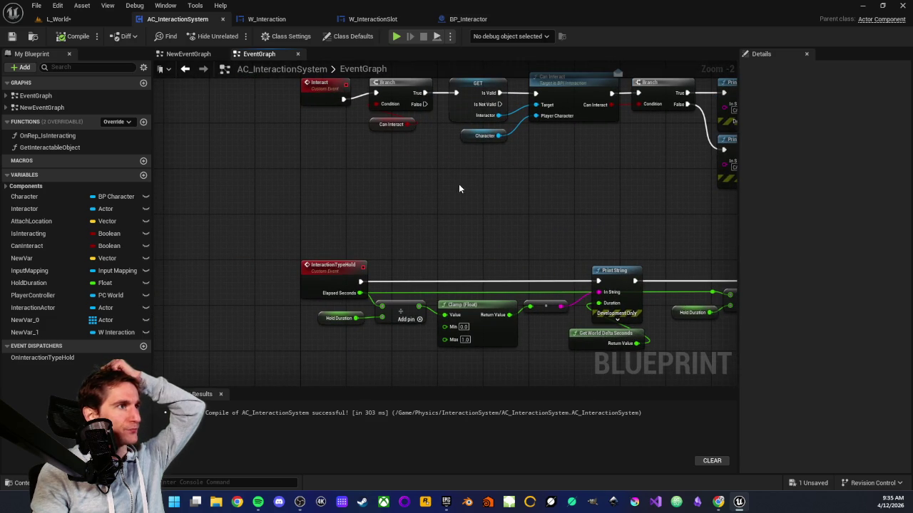
mouse_move(514, 159)
left_mouse_down()
mouse_move(462, 313)
mouse_move(529, 279)
mouse_move(426, 240)
mouse_move(382, 365)
mouse_move(389, 255)
mouse_move(564, 186)
left_mouse_up()
scroll(389, 256, "down", 3)
scroll(389, 255, "up", 2)
scroll(450, 239, "up", 2)
left_click_drag(451, 132, 474, 100)
left_click_drag(493, 162, 557, 224)
left_click_drag(397, 238, 425, 149)
mouse_move(244, 172)
left_mouse_down()
mouse_move(461, 352)
mouse_move(544, 353)
left_mouse_up()
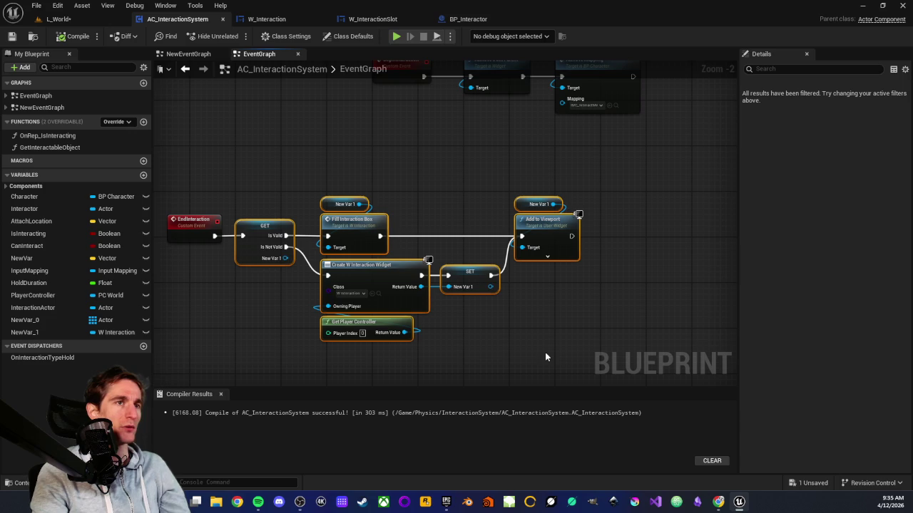
left_click(545, 352)
Review the EndInteraction group, the REMOVE and IS EMPTY nodes, and the ADDUNIQUE group
scroll(538, 348, "down", 1)
mouse_move(283, 192)
left_mouse_down()
mouse_move(550, 361)
mouse_move(564, 349)
left_mouse_up()
left_click(564, 349)
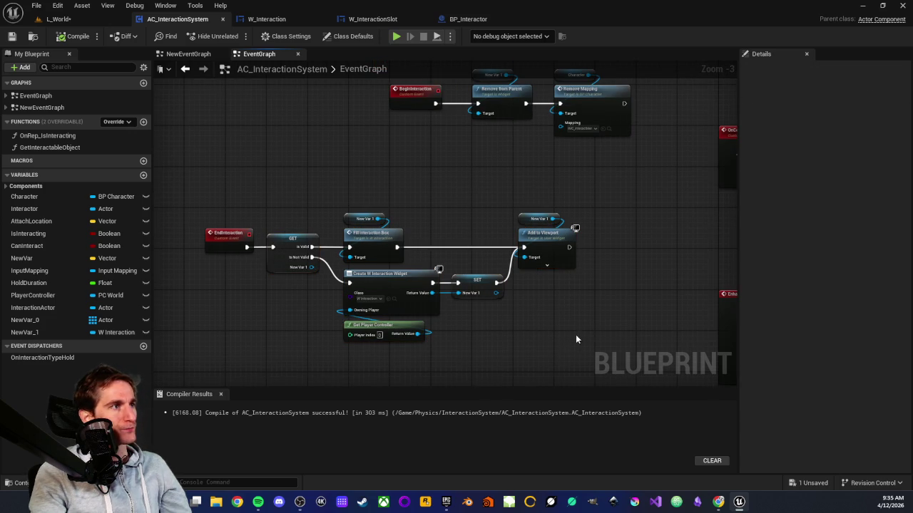
left_click_drag(599, 250, 211, 308)
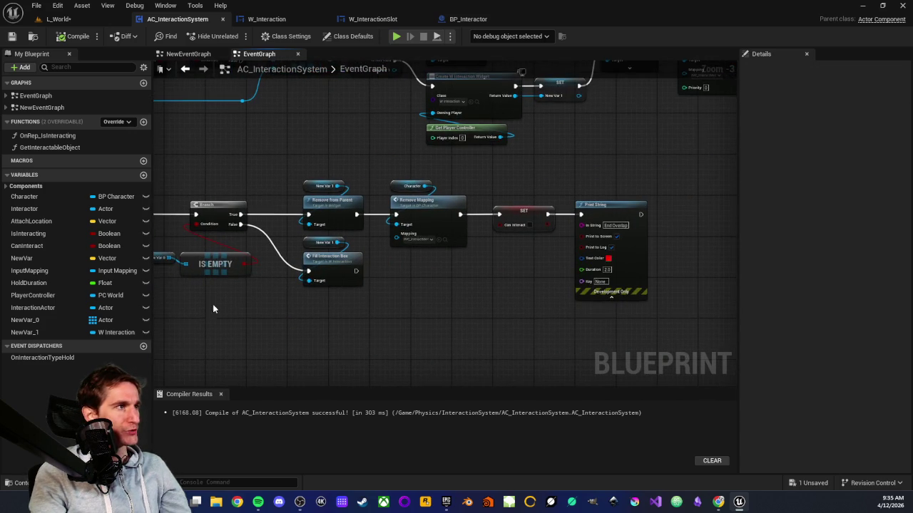
mouse_move(298, 320)
left_mouse_down()
mouse_move(247, 322)
mouse_move(399, 306)
mouse_move(380, 321)
mouse_move(444, 318)
mouse_move(302, 308)
left_mouse_up()
scroll(386, 238, "down", 4)
mouse_move(386, 238)
left_mouse_down()
mouse_move(407, 259)
mouse_move(399, 257)
left_mouse_up()
scroll(470, 251, "up", 4)
left_click_drag(469, 251, 436, 282)
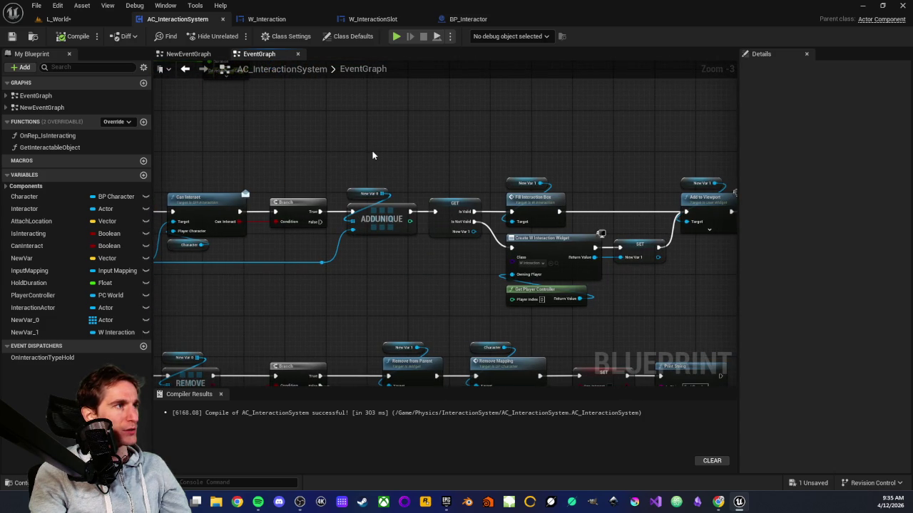
Inspect the BeginInteraction group with its Remove from Parent and Remove Mapping nodes
mouse_move(386, 225)
left_mouse_down()
mouse_move(491, 238)
mouse_move(311, 250)
mouse_move(593, 212)
left_mouse_up()
left_click_drag(342, 251, 436, 155)
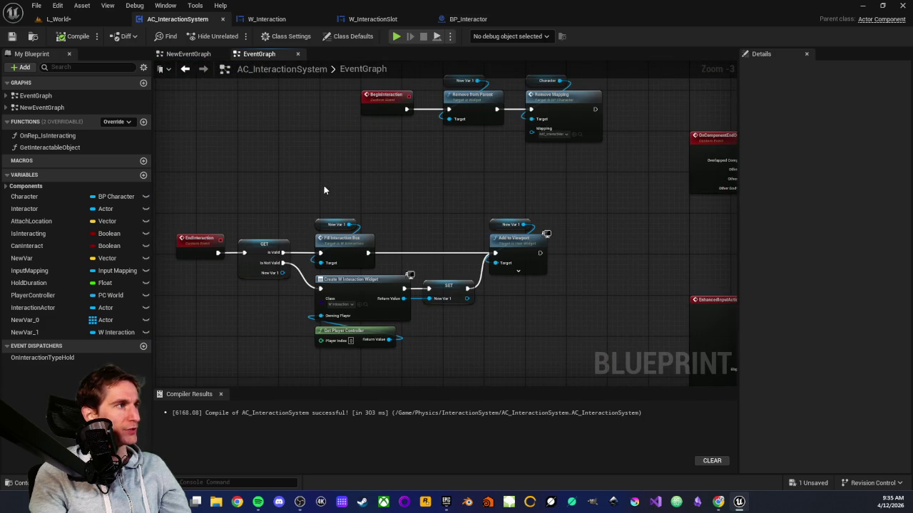
left_click_drag(349, 168, 311, 286)
scroll(321, 236, "up", 3)
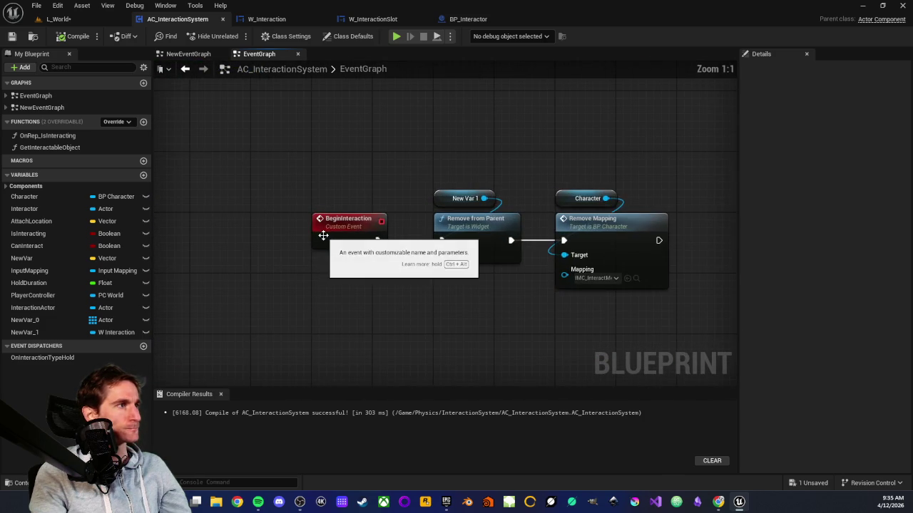
scroll(322, 236, "down", 2)
left_click_drag(421, 255, 499, 263)
left_click_drag(359, 299, 447, 172)
scroll(448, 172, "down", 4)
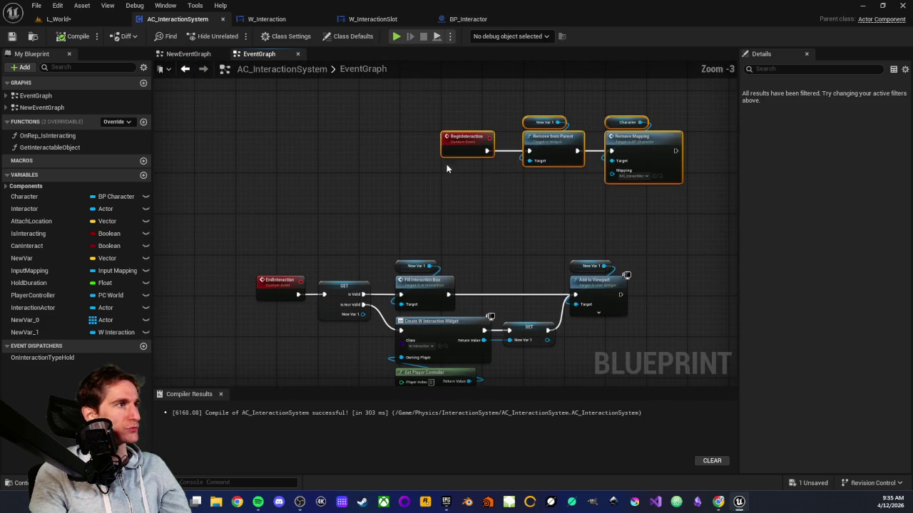
left_click(437, 176)
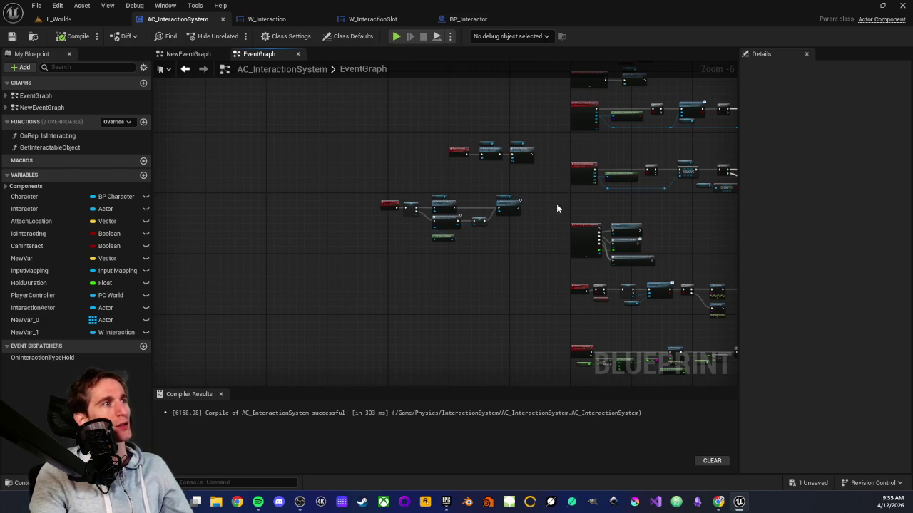
Look over the rest of the event graph, then return to the L_World level
scroll(387, 257, "up", 3)
scroll(471, 231, "down", 1)
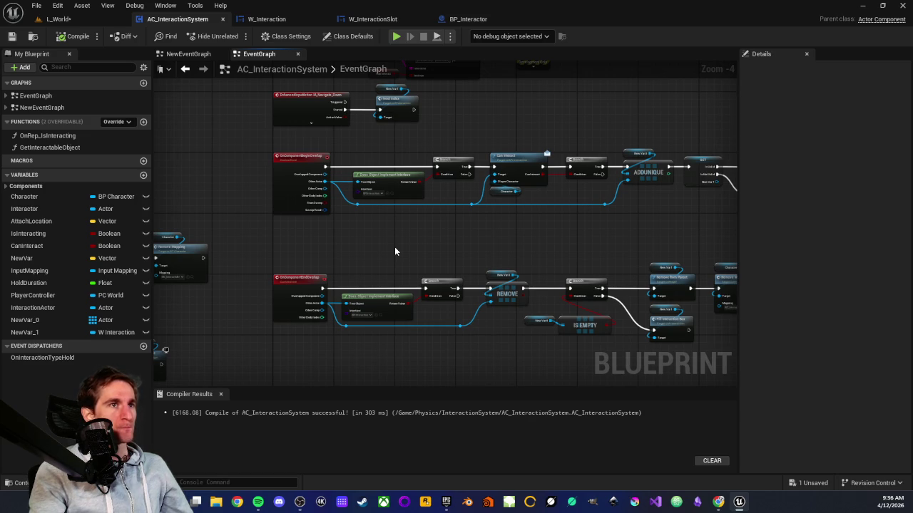
scroll(395, 251, "down", 2)
scroll(341, 245, "up", 2)
left_click_drag(369, 244, 274, 251)
scroll(274, 247, "down", 3)
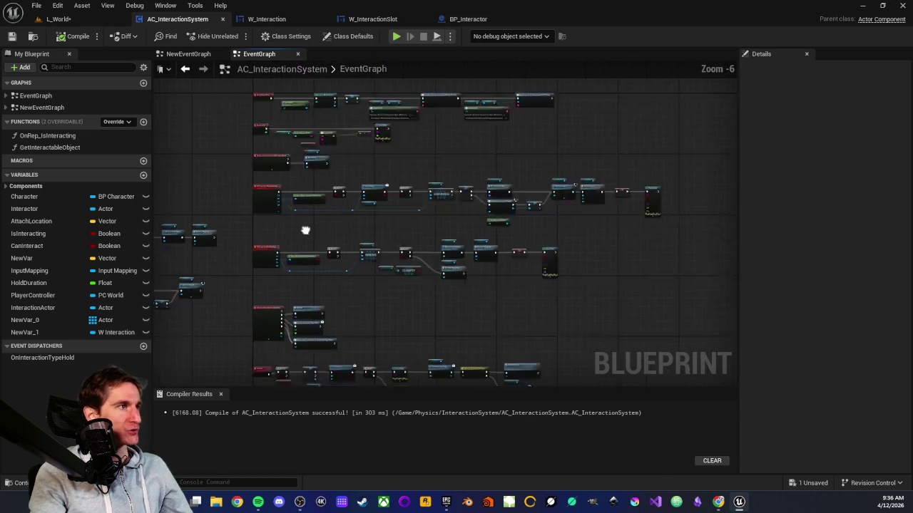
scroll(328, 222, "up", 1)
scroll(327, 220, "up", 2)
scroll(325, 207, "down", 2)
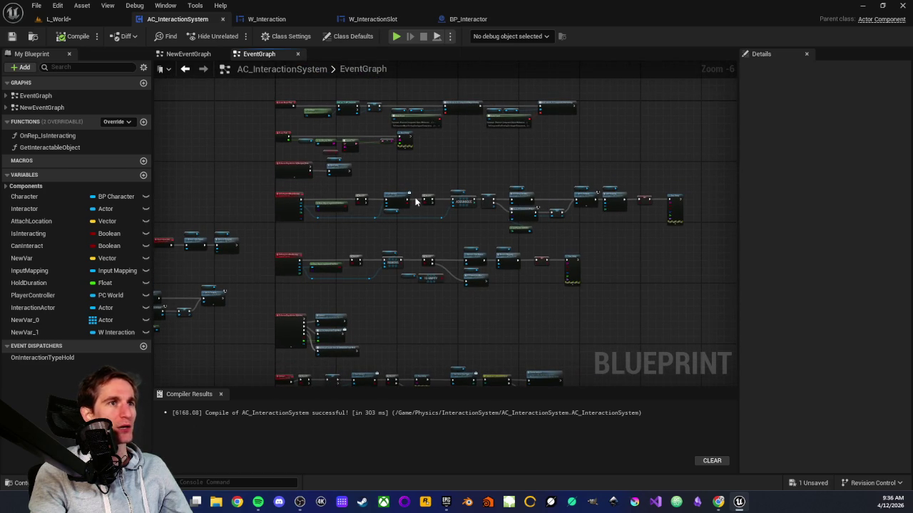
scroll(412, 163, "up", 2)
scroll(412, 163, "down", 1)
left_click(58, 19)
left_click(12, 35)
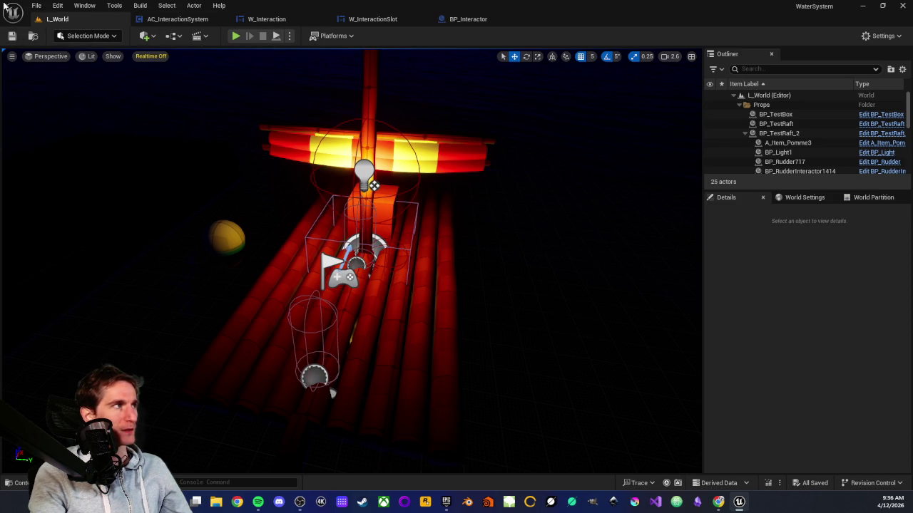
Open BP_Item from the Physics/InteractionSystem folder in the Content Drawer
key("ctrl+space")
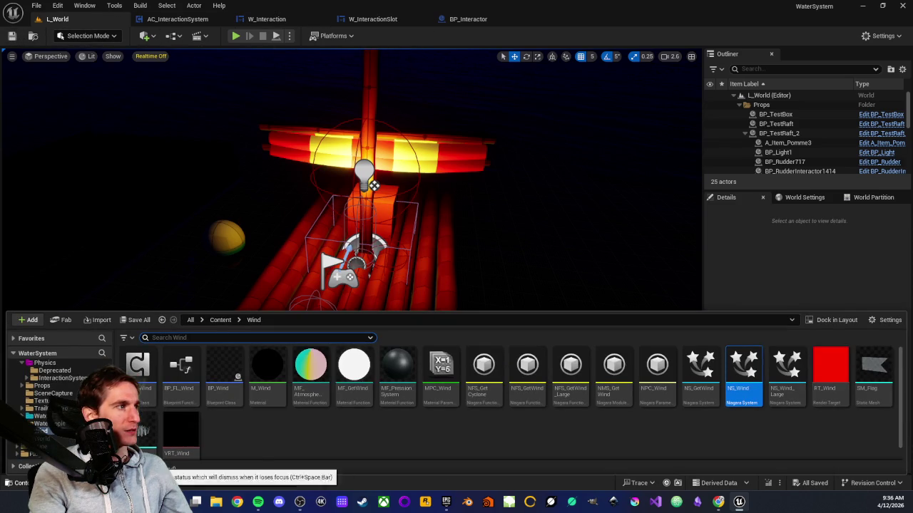
scroll(57, 407, "up", 3)
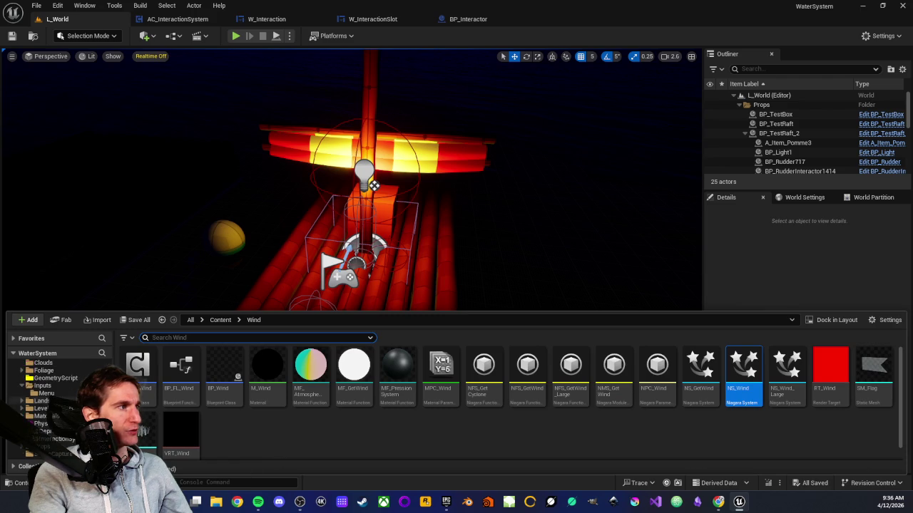
scroll(63, 383, "down", 3)
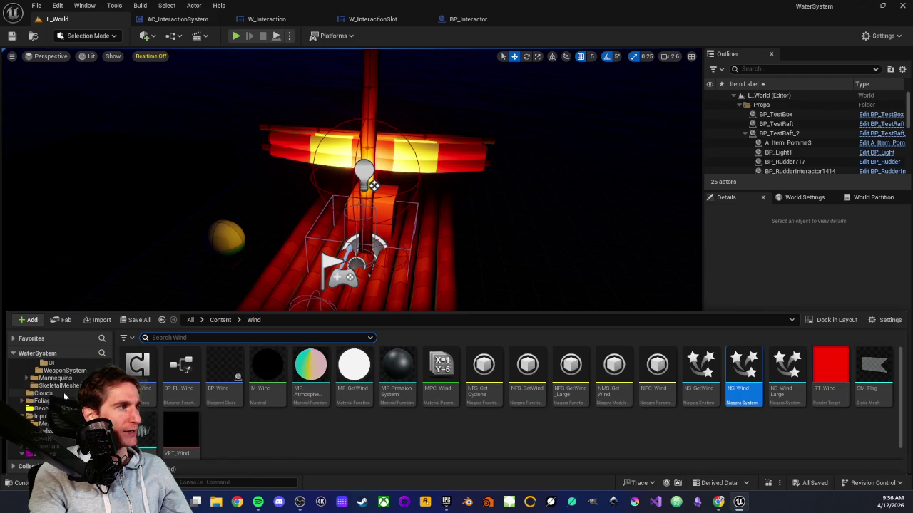
left_click(50, 423)
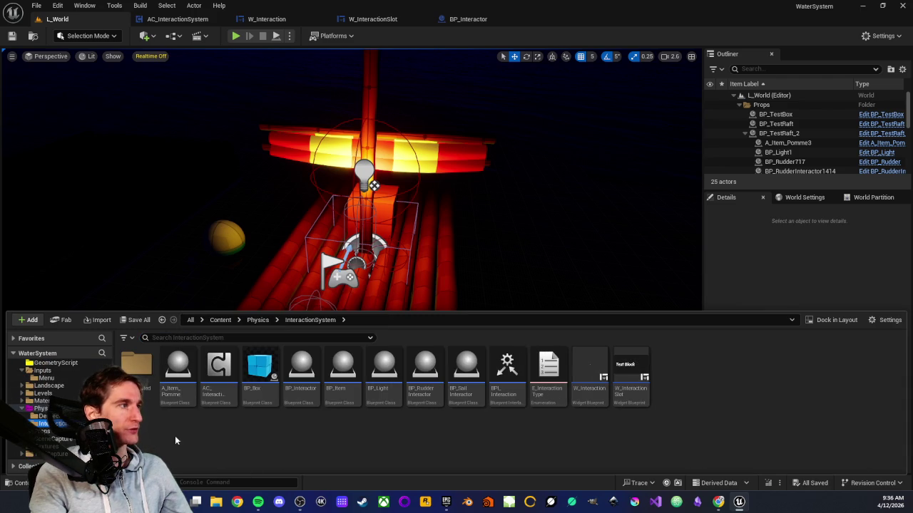
double_click(341, 381)
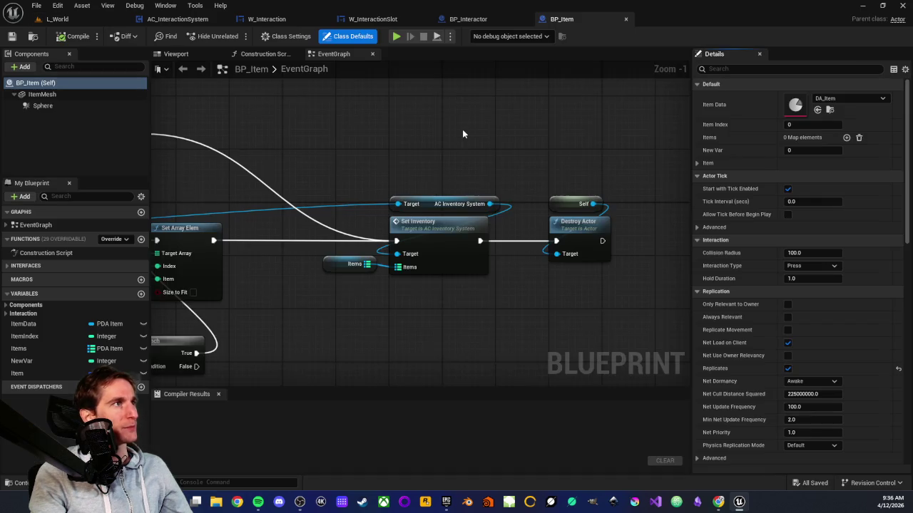
Inspect the Custom Event and its input nodes at the start of BP_Item's graph
scroll(352, 155, "down", 5)
scroll(434, 224, "up", 3)
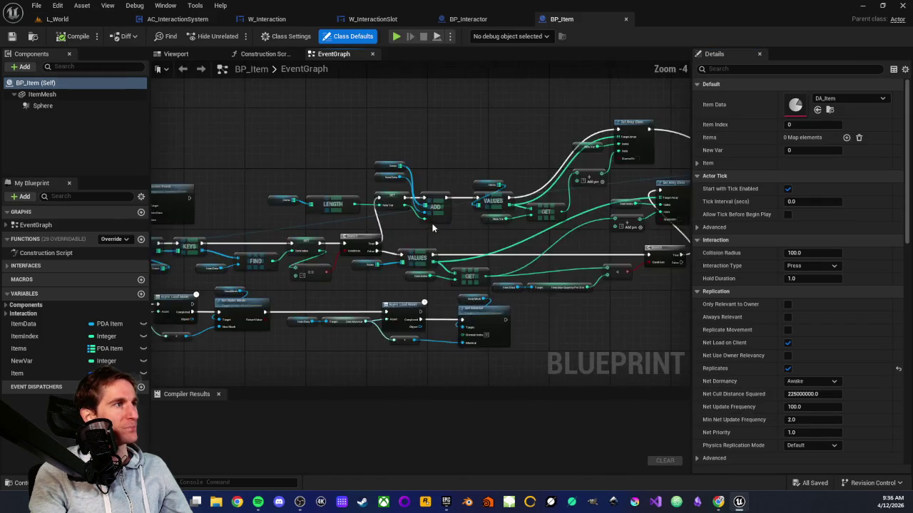
scroll(451, 226, "down", 2)
scroll(604, 220, "up", 1)
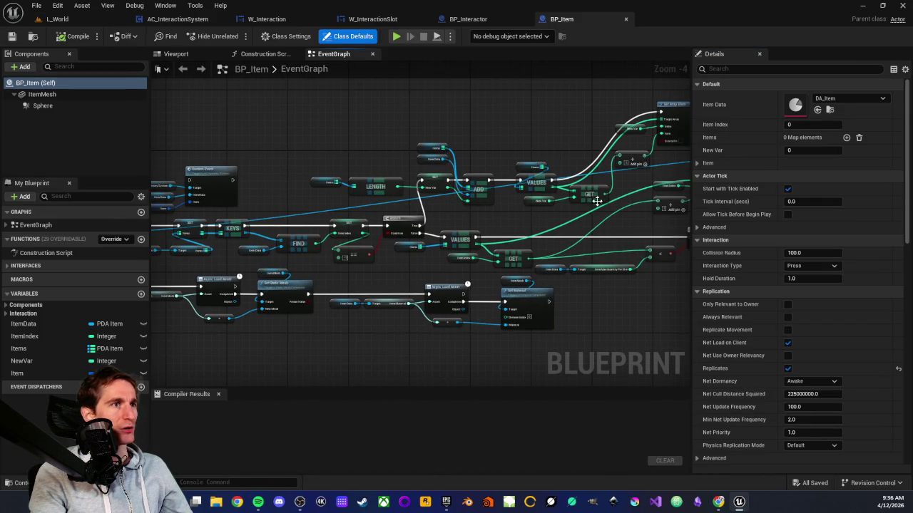
left_click_drag(424, 207, 562, 211)
scroll(425, 192, "up", 3)
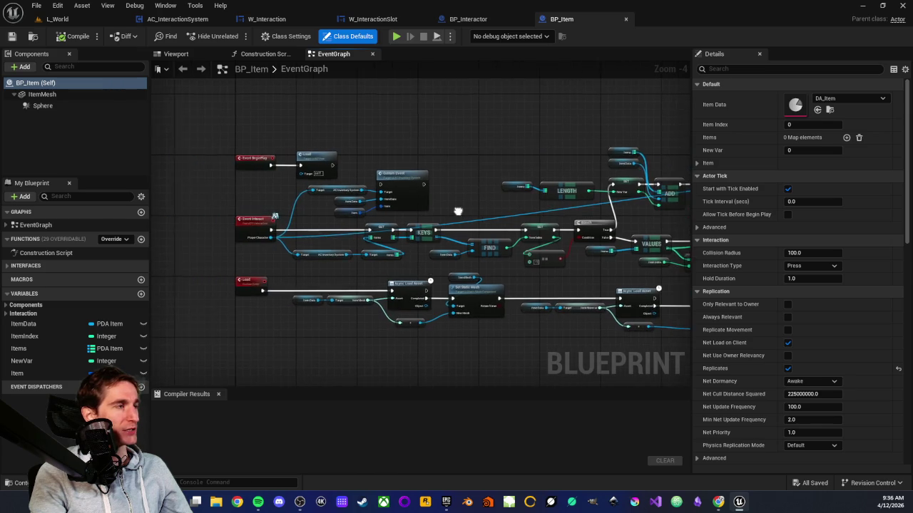
scroll(540, 230, "up", 1)
mouse_move(265, 137)
left_mouse_down()
mouse_move(496, 229)
mouse_move(495, 239)
left_mouse_up()
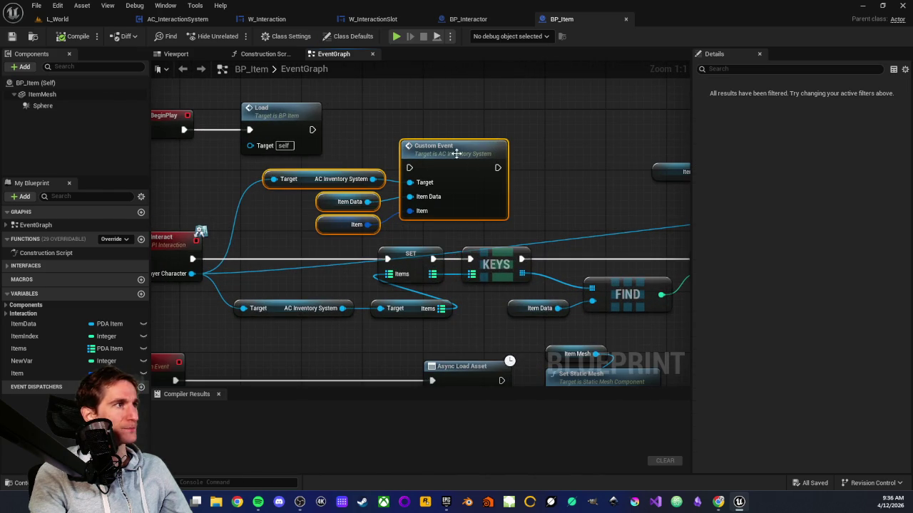
left_click_drag(428, 124, 430, 157)
left_click_drag(352, 171, 455, 260)
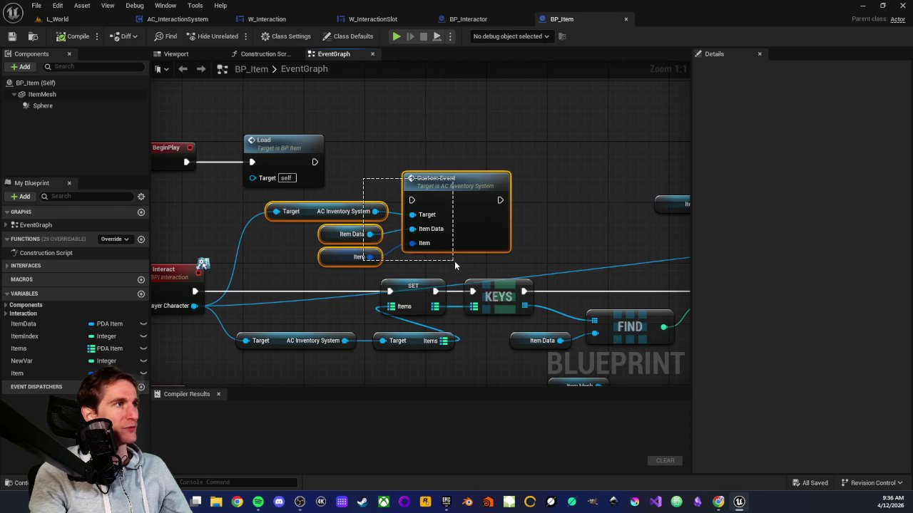
left_click(404, 124)
scroll(420, 206, "down", 4)
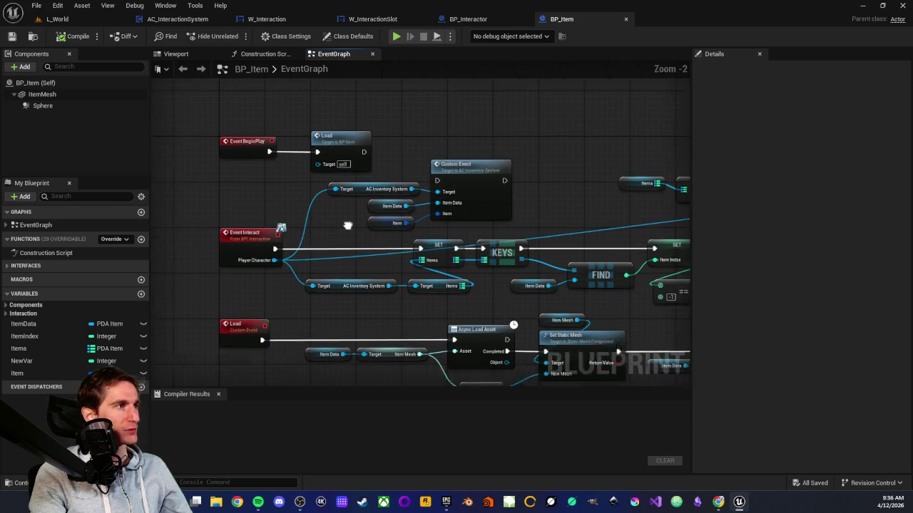
scroll(418, 208, "up", 3)
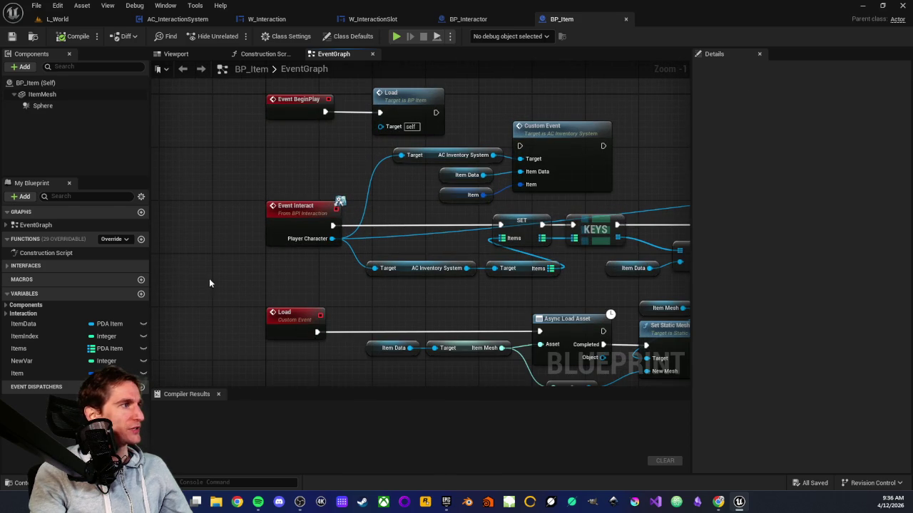
Expand the Interaction variable category and show BP_Item's Class Settings
left_click(5, 314)
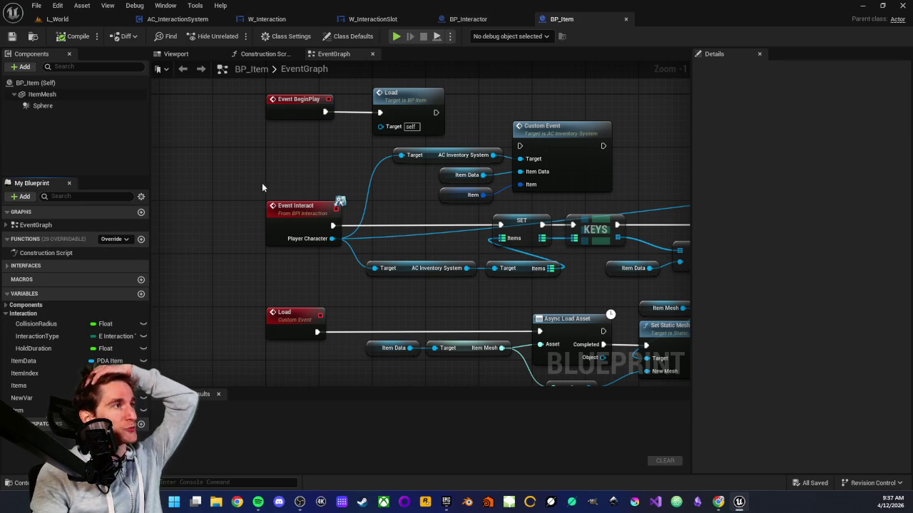
left_click(285, 36)
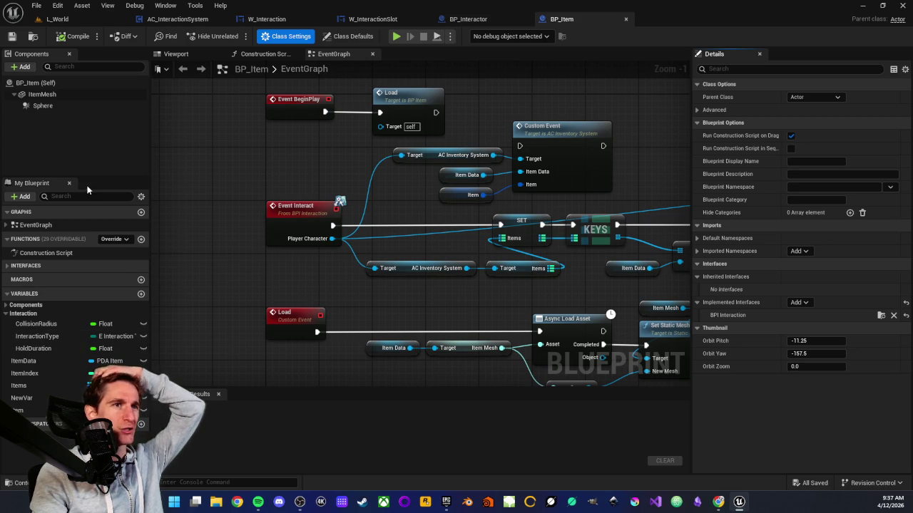
scroll(272, 159, "down", 1)
scroll(272, 159, "up", 1)
scroll(274, 161, "down", 1)
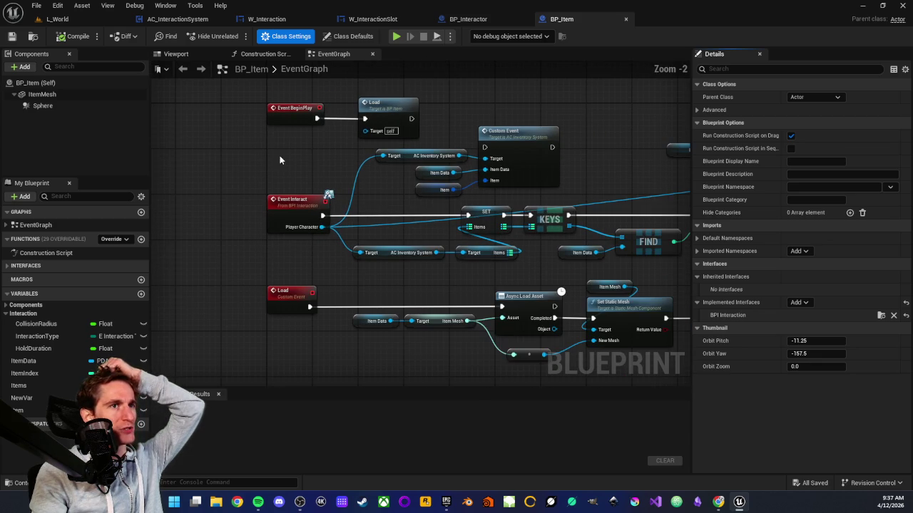
Check L_World, return to BP_Item, then open A_Item_Pomme in the full Blueprint editor
left_click(95, 21)
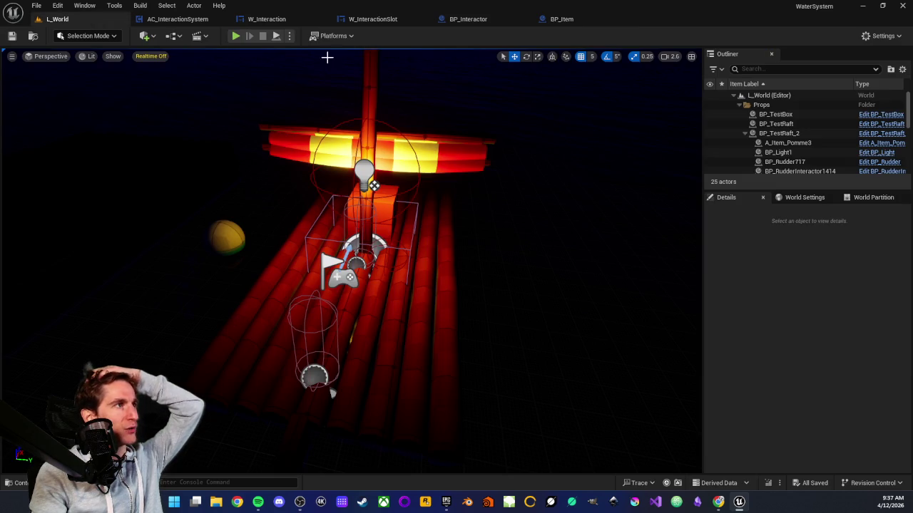
left_click(574, 19)
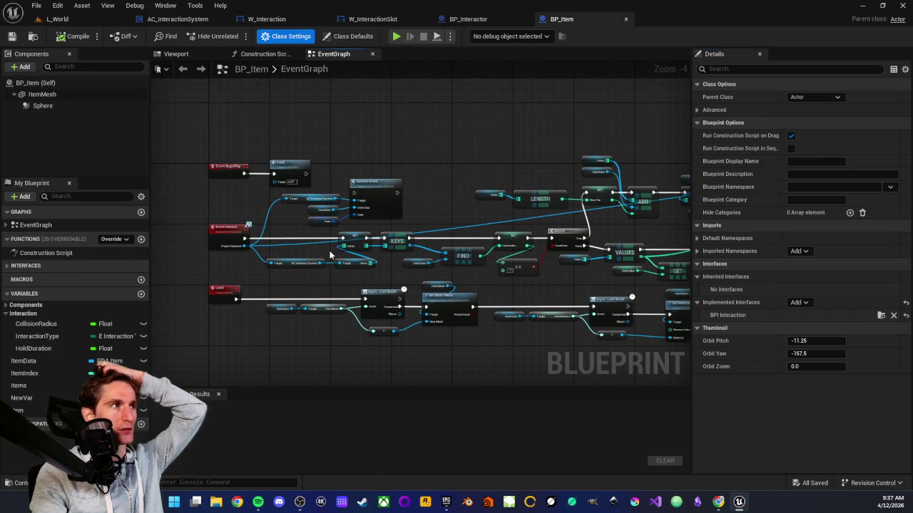
scroll(461, 157, "up", 1)
scroll(442, 191, "down", 2)
scroll(442, 191, "up", 1)
scroll(442, 191, "down", 1)
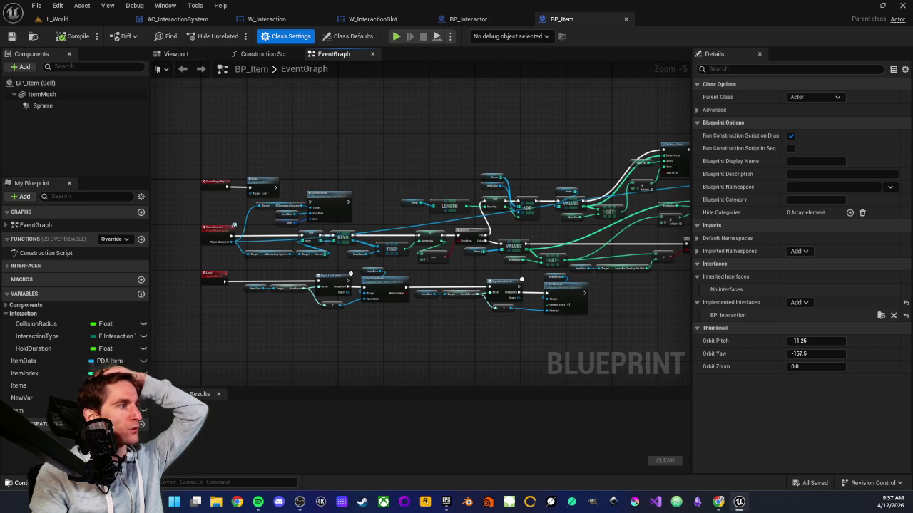
left_click(21, 483)
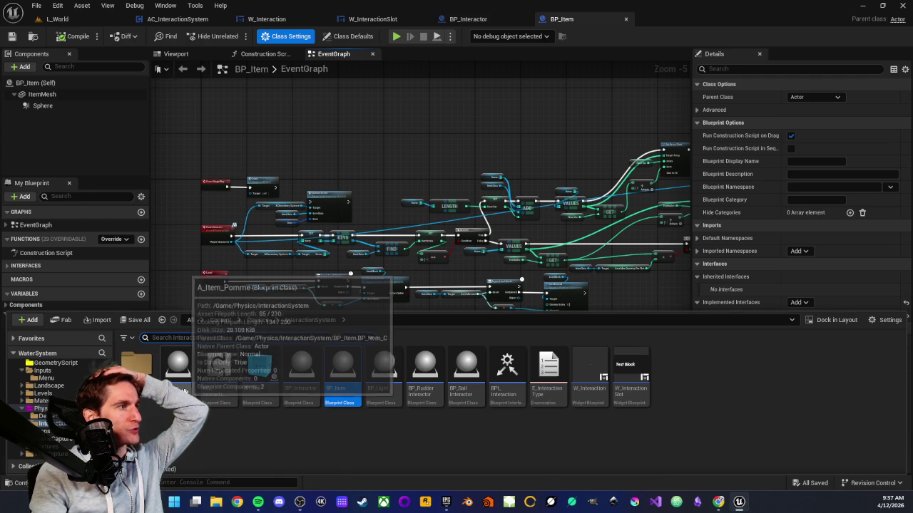
double_click(178, 368)
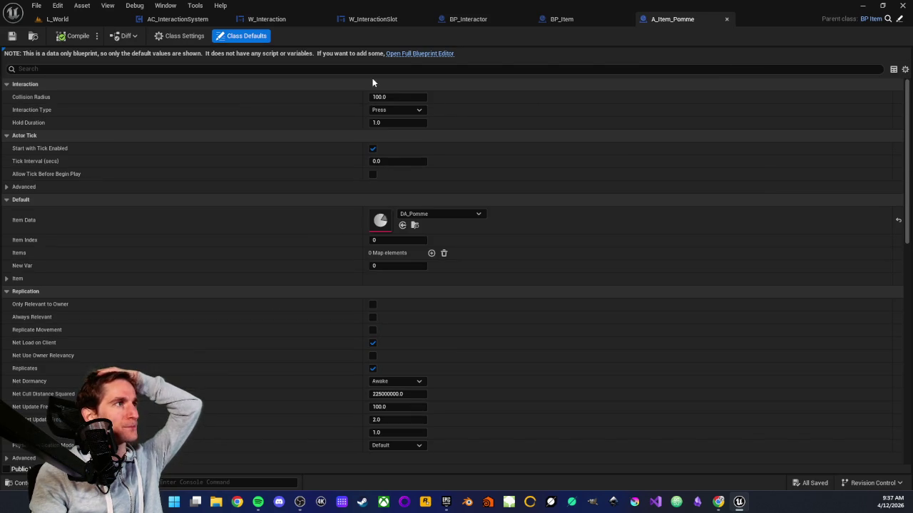
left_click(410, 54)
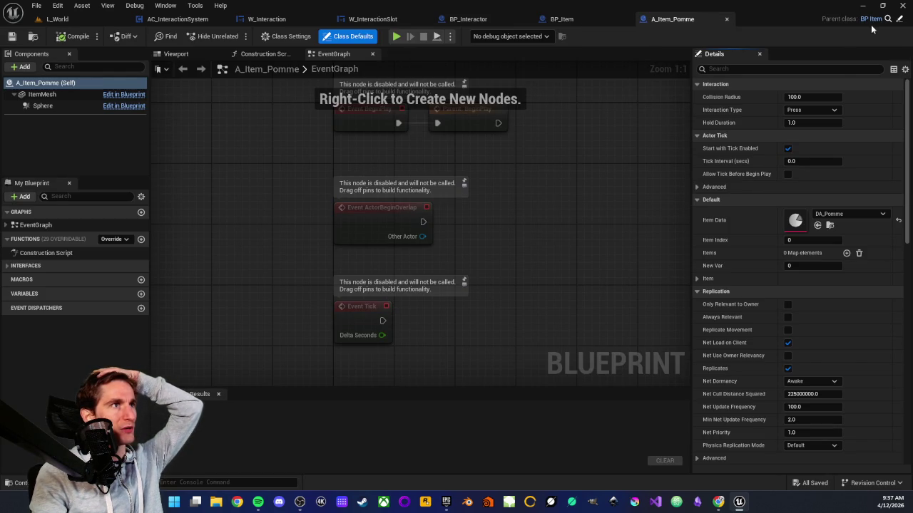
Pan around BP_Item's event graph, then start Play in Editor on L_World
left_click(565, 19)
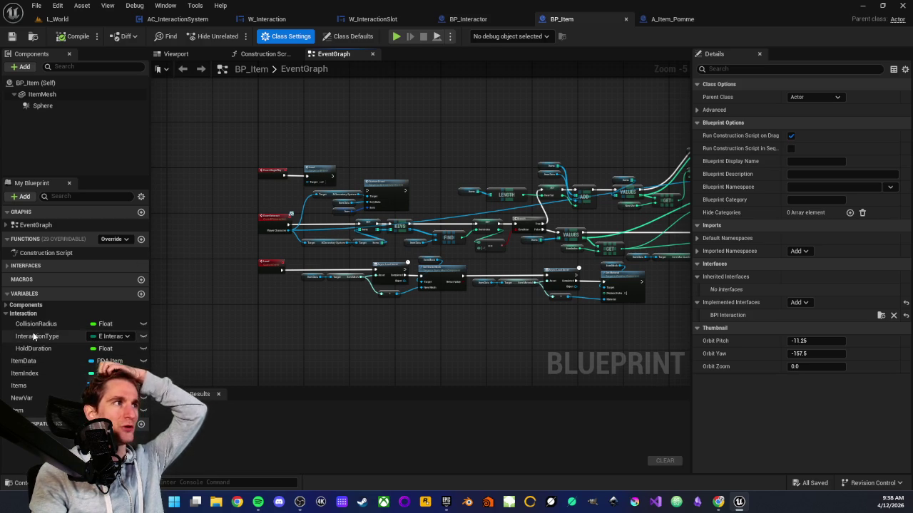
left_click_drag(427, 165, 411, 186)
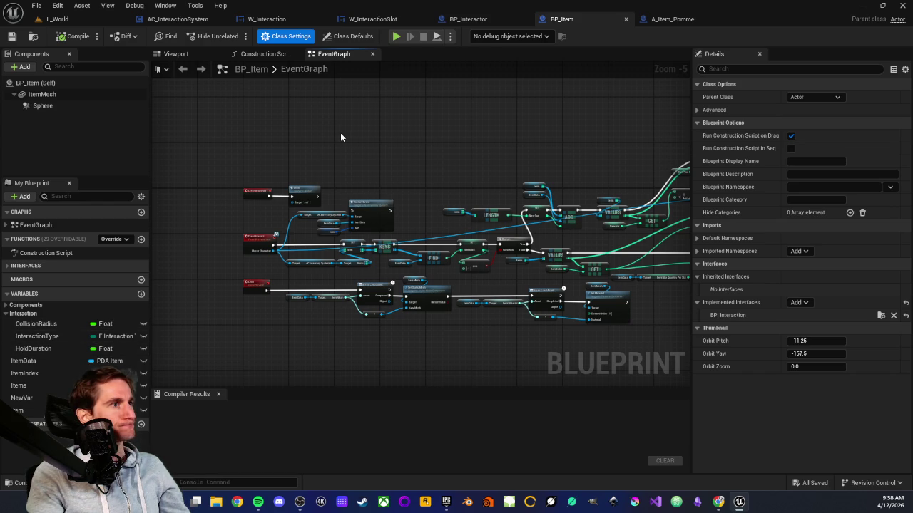
scroll(341, 132, "up", 1)
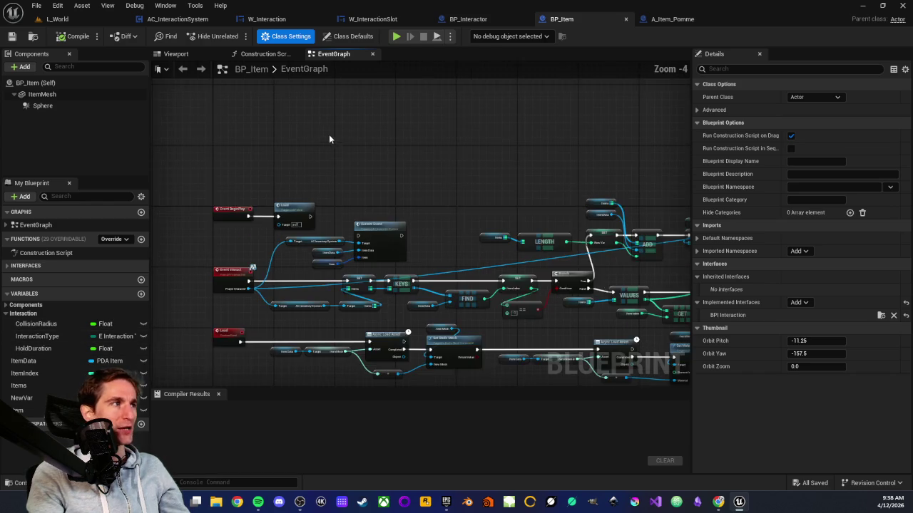
left_click_drag(331, 134, 413, 136)
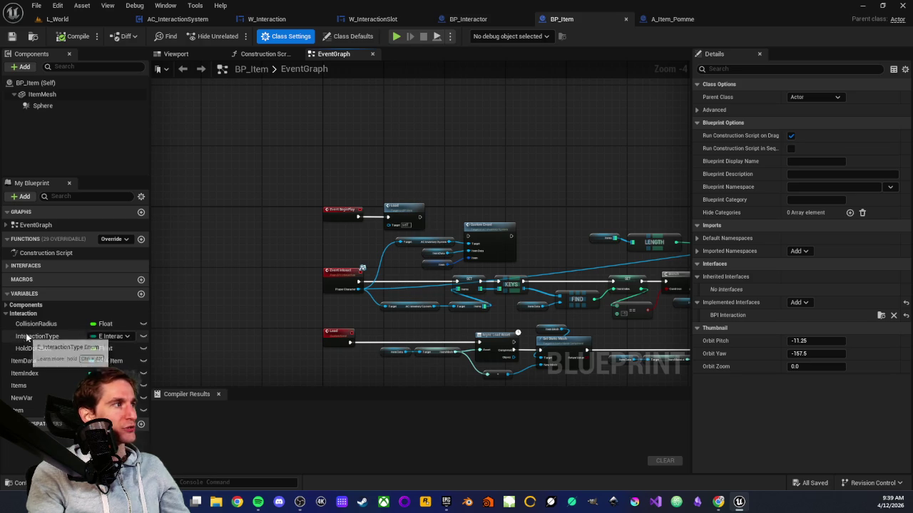
scroll(375, 186, "down", 2)
scroll(405, 171, "up", 1)
mouse_move(405, 171)
left_mouse_down()
mouse_move(296, 115)
mouse_move(317, 139)
left_mouse_up()
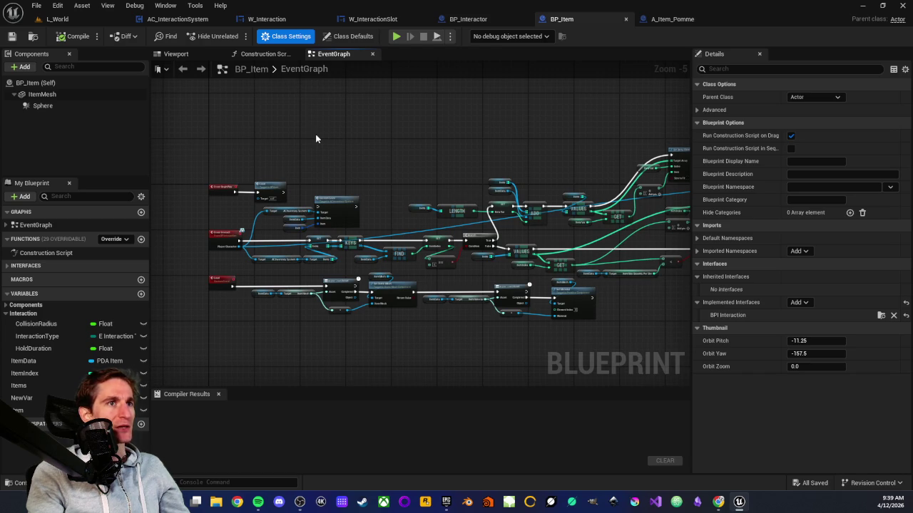
mouse_move(271, 134)
left_mouse_down()
mouse_move(287, 136)
mouse_move(278, 144)
left_mouse_up()
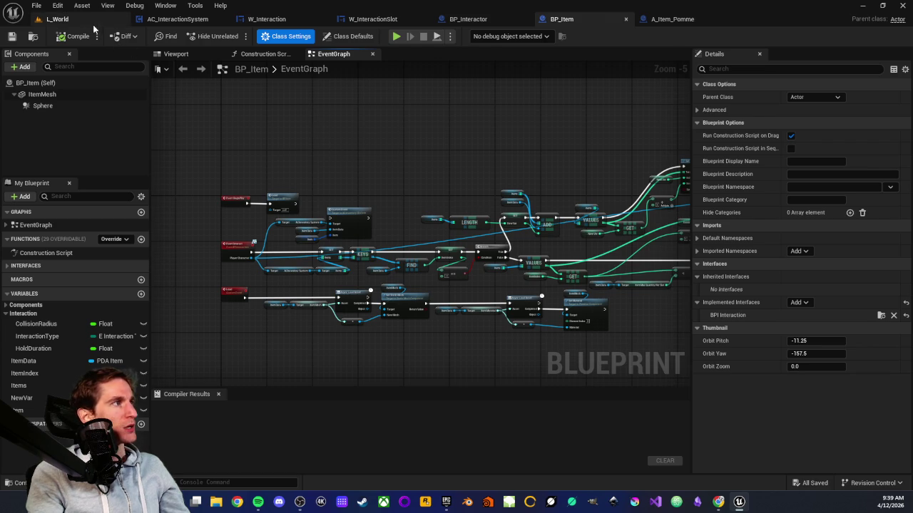
left_click(56, 19)
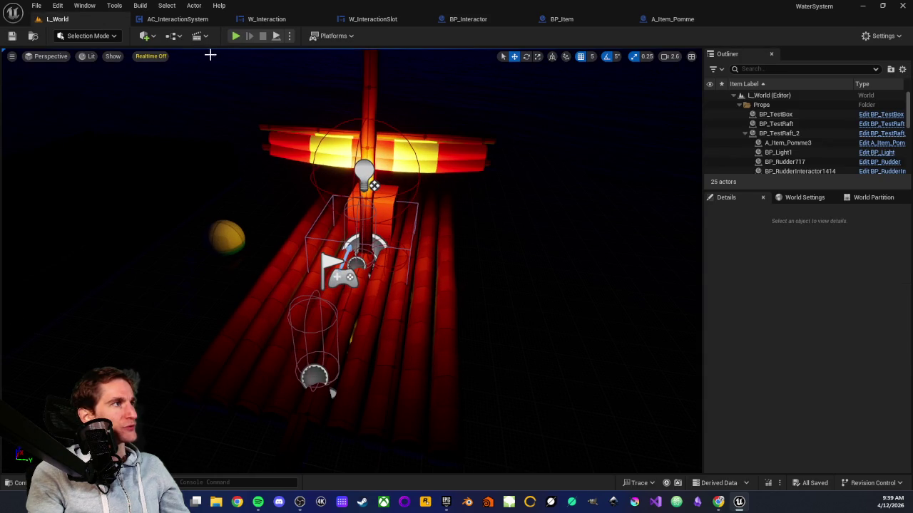
left_click(235, 36)
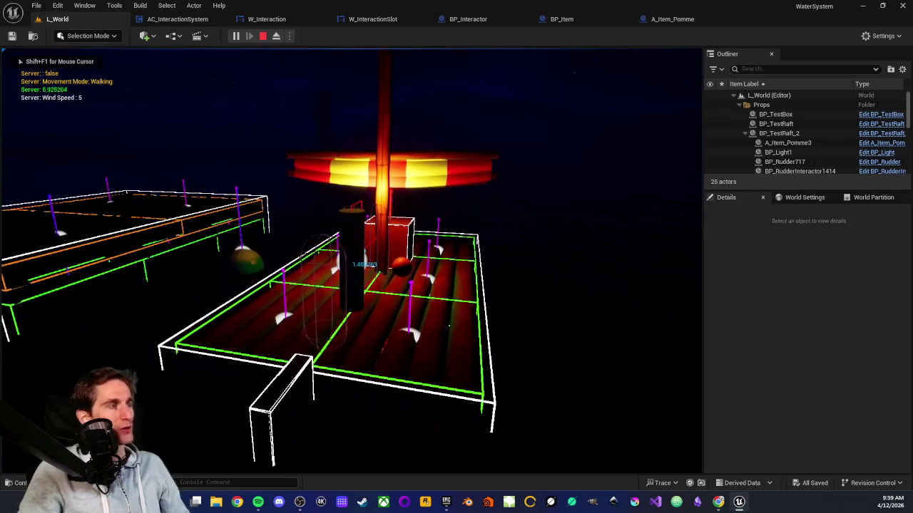
key("w")
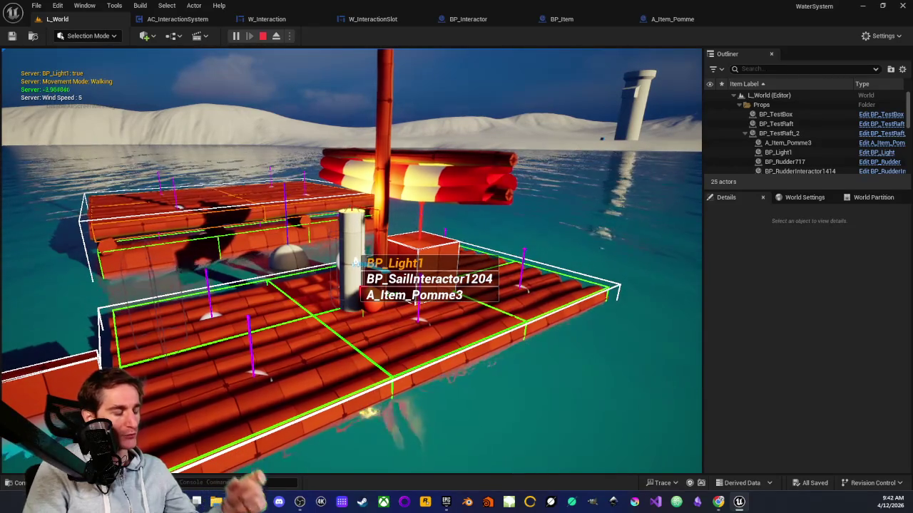
key("Escape")
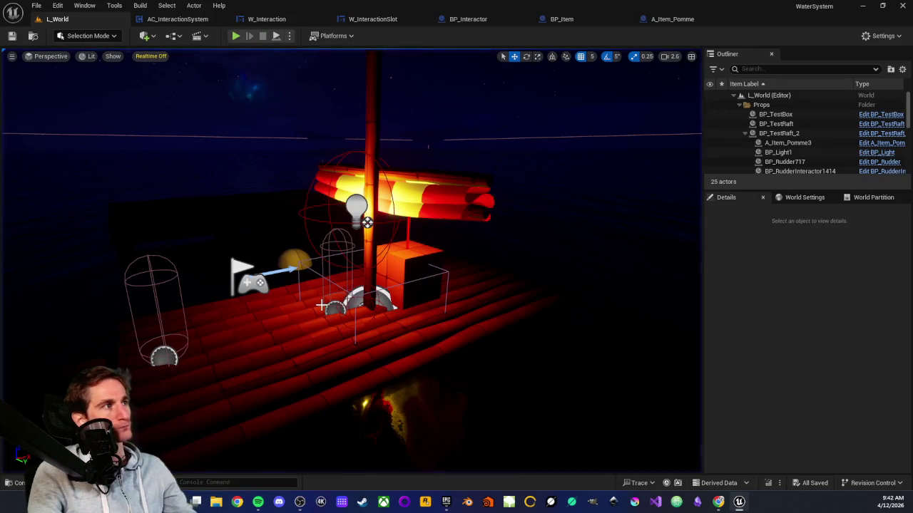
Inspect AC_InteractionSystem's Interactor and New Var 0 nodes, then move to W_InteractionSlot
left_click(182, 19)
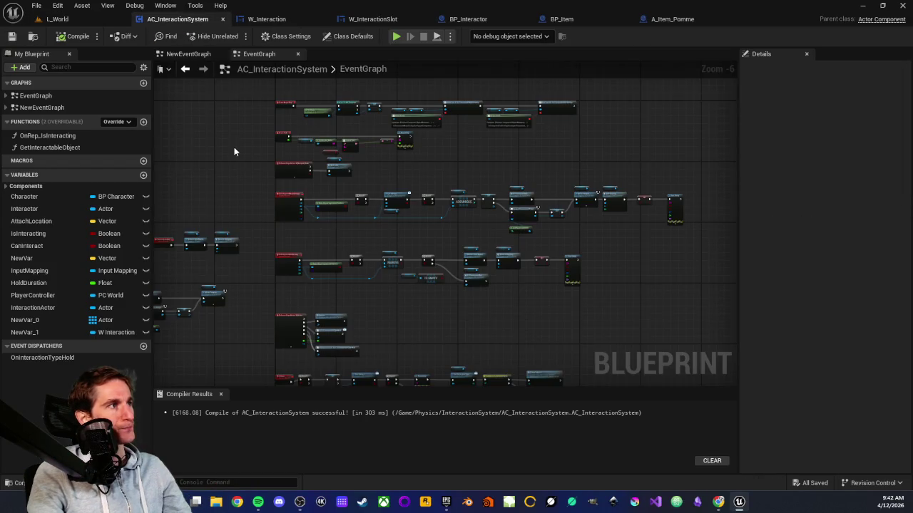
scroll(299, 163, "up", 2)
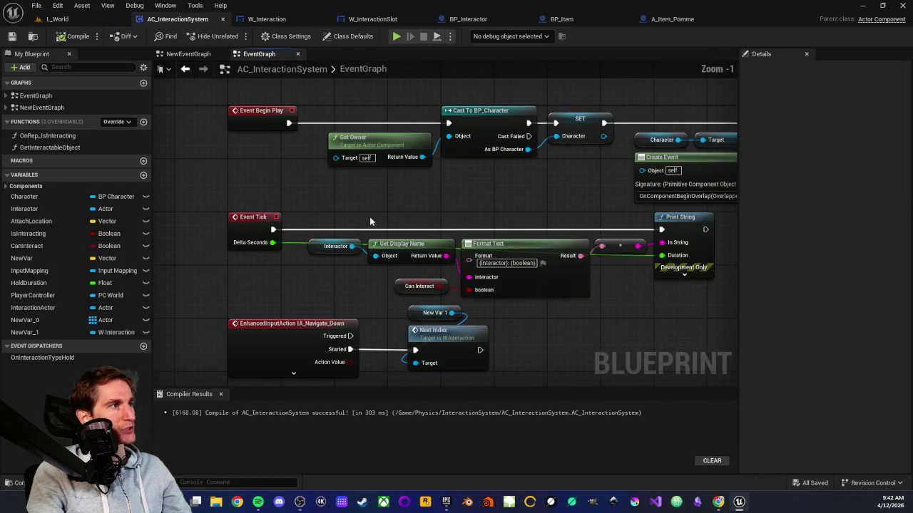
left_click(332, 246)
left_click(333, 256)
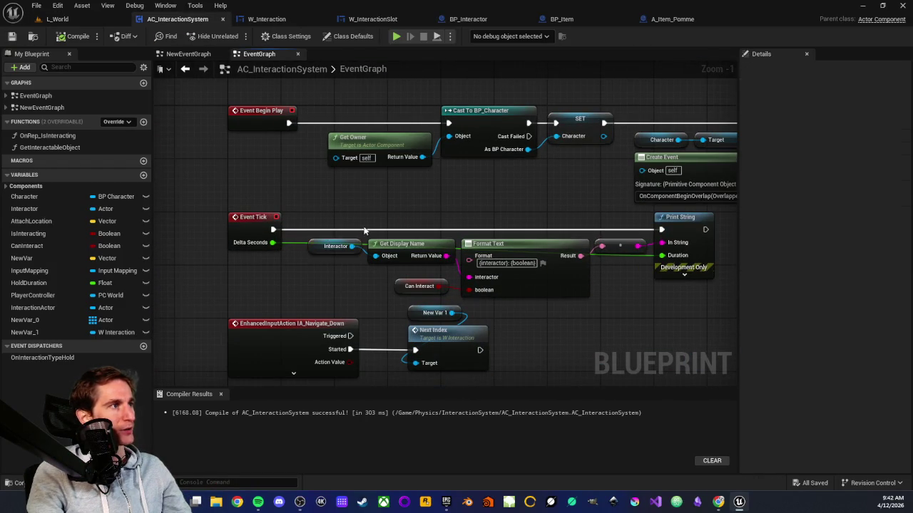
scroll(364, 213, "down", 2)
scroll(324, 185, "up", 3)
left_click_drag(311, 174, 361, 219)
left_click_drag(337, 175, 351, 208)
left_click(358, 167)
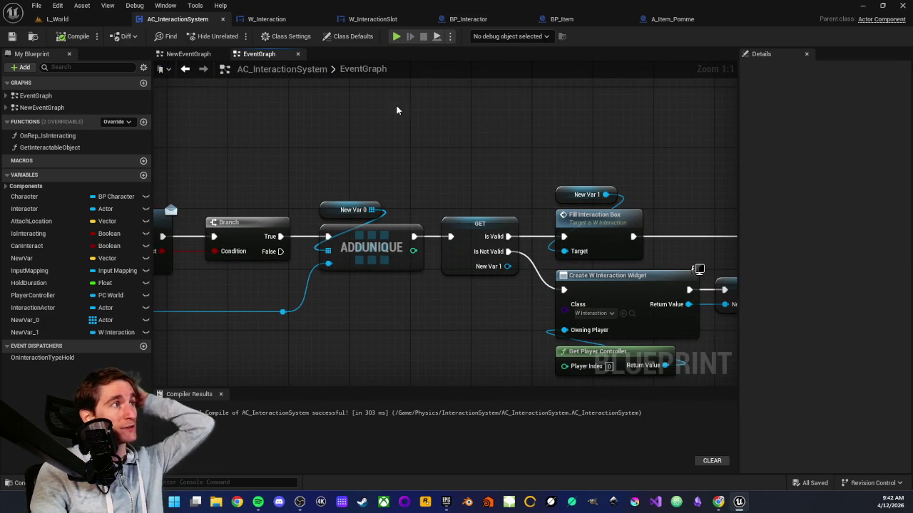
left_click(367, 19)
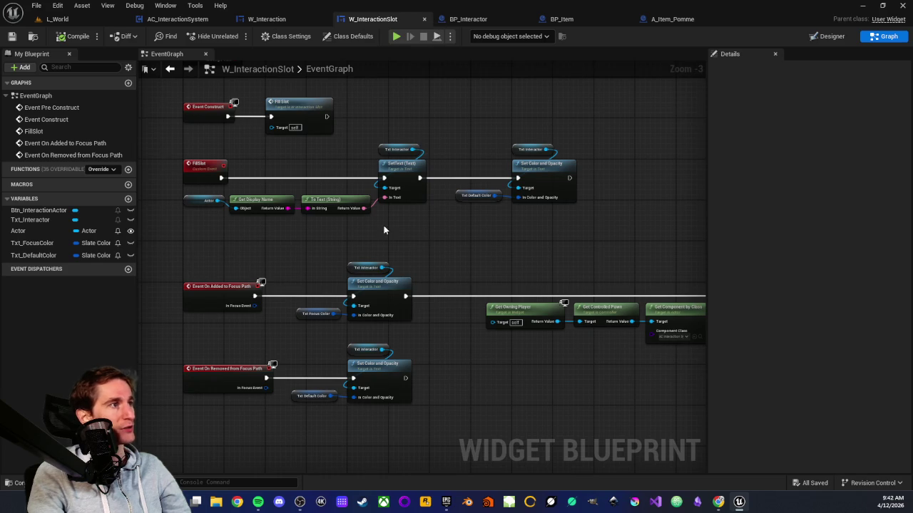
Inspect the focus-path events with their Txt Focus Color and Txt Default Color nodes
left_click_drag(384, 229, 447, 206)
scroll(371, 221, "up", 1)
scroll(250, 241, "up", 1)
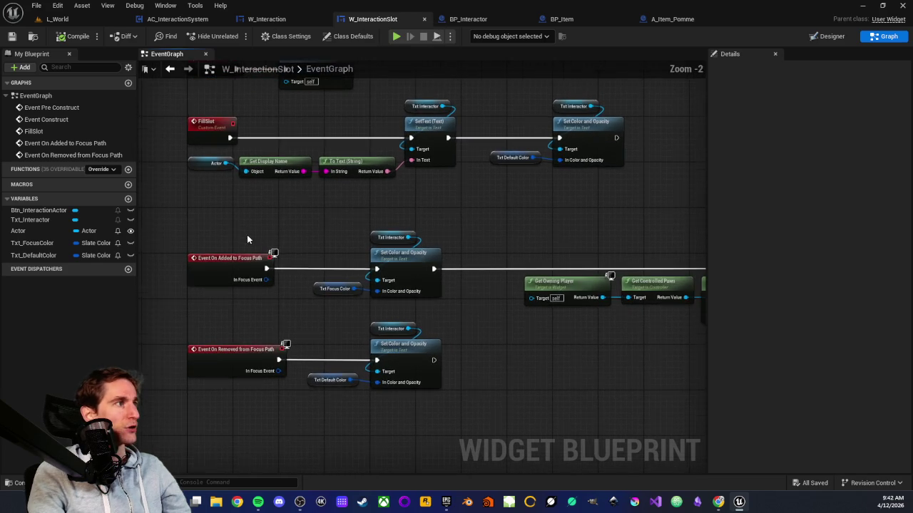
scroll(243, 213, "up", 1)
mouse_move(230, 212)
left_mouse_down()
mouse_move(433, 319)
mouse_move(369, 296)
left_mouse_up()
left_click_drag(320, 138, 478, 263)
left_click(349, 249)
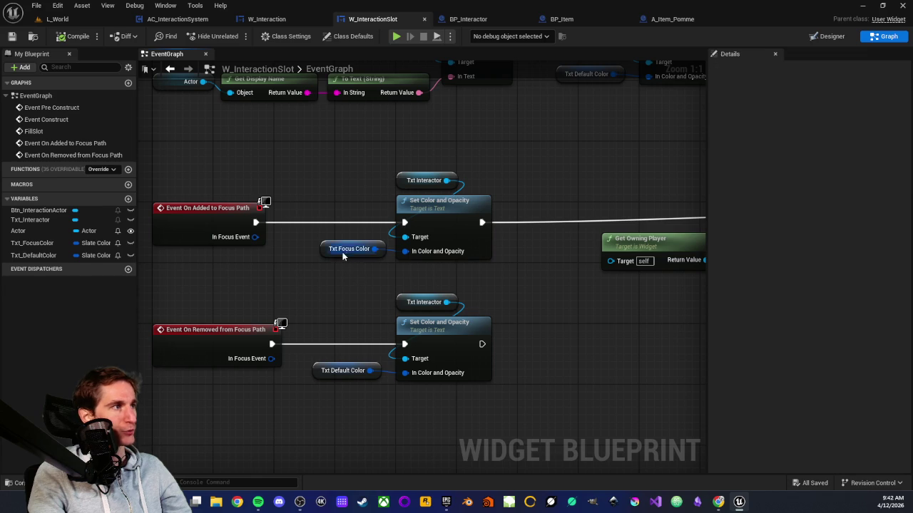
left_click(369, 394)
left_click(334, 377)
left_click(546, 341)
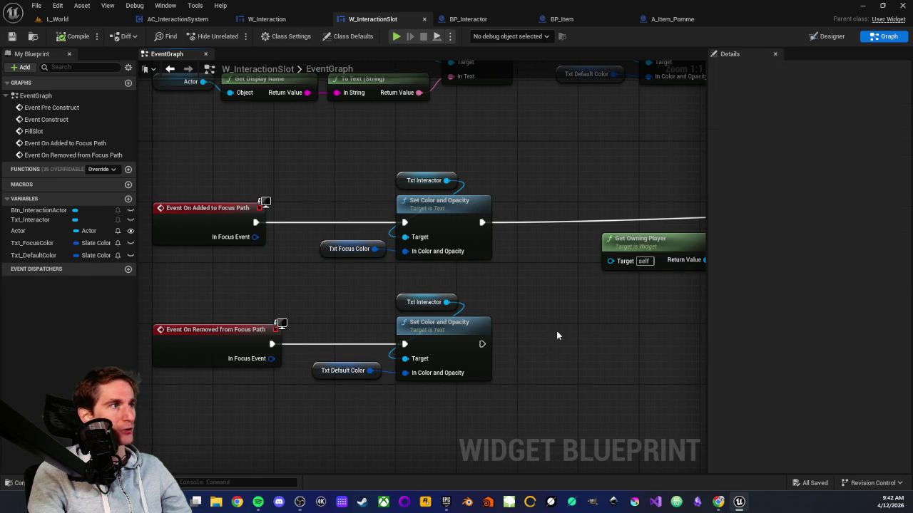
Examine the Get Owning Player chain ending in the Actor and SET nodes
left_click_drag(546, 341, 418, 357)
left_click_drag(522, 319, 284, 324)
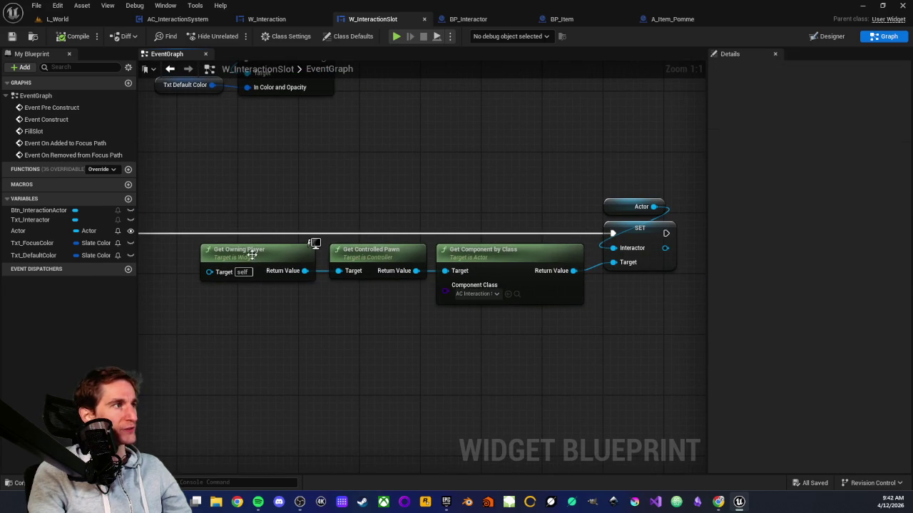
mouse_move(247, 194)
left_mouse_down()
mouse_move(542, 314)
mouse_move(414, 350)
left_mouse_up()
left_click_drag(445, 192, 477, 335)
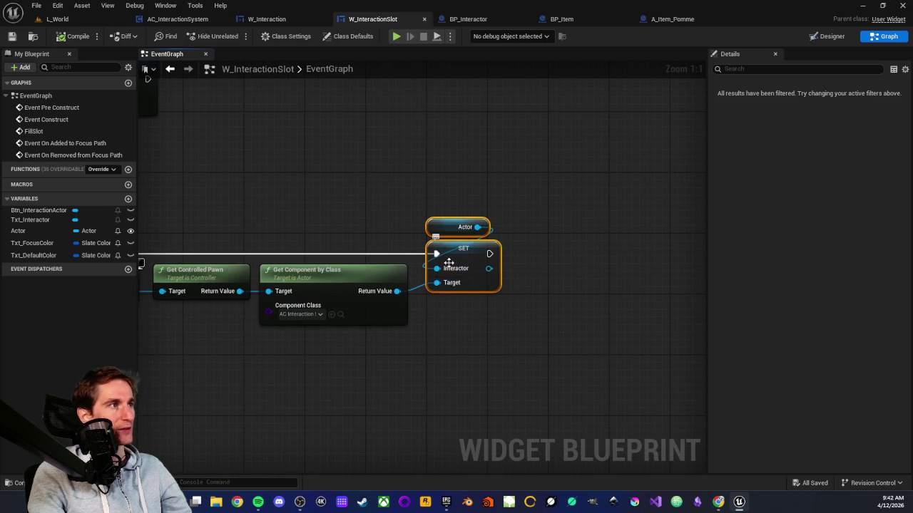
mouse_move(470, 206)
left_mouse_down()
mouse_move(570, 206)
mouse_move(371, 235)
mouse_move(452, 252)
left_mouse_up()
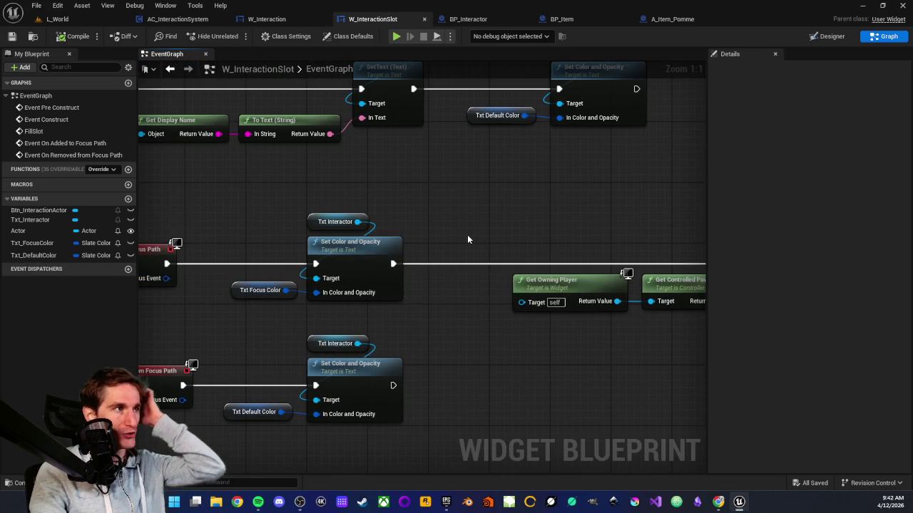
left_click_drag(467, 239, 178, 239)
scroll(498, 244, "down", 1)
mouse_move(498, 243)
left_mouse_down()
mouse_move(486, 216)
mouse_move(538, 333)
left_mouse_up()
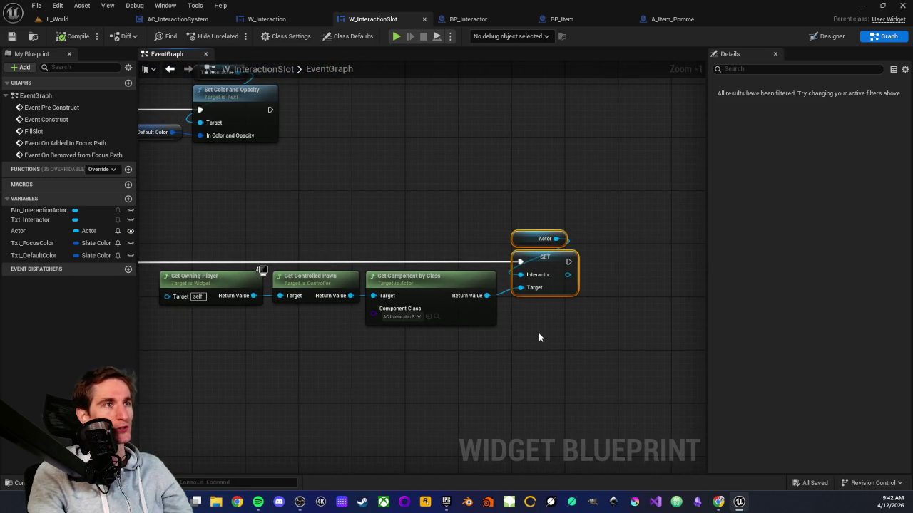
left_click(539, 324)
left_click(545, 336)
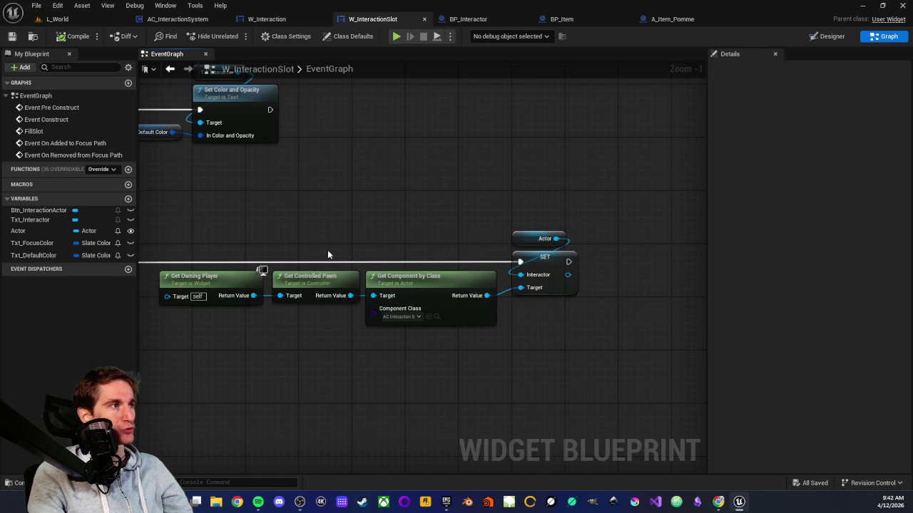
scroll(403, 236, "down", 2)
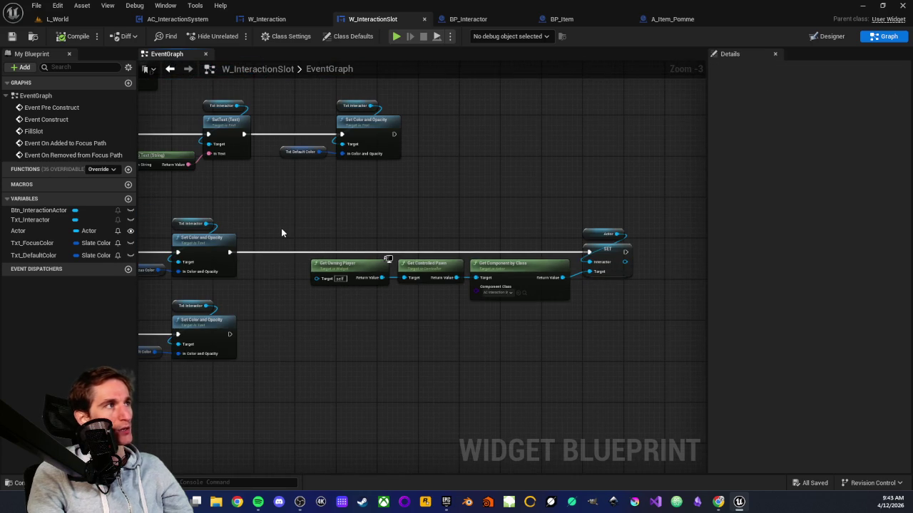
Glance at W_Interaction, then recheck W_InteractionSlot's SET Interactor node before returning
left_click(285, 23)
scroll(326, 302, "down", 2)
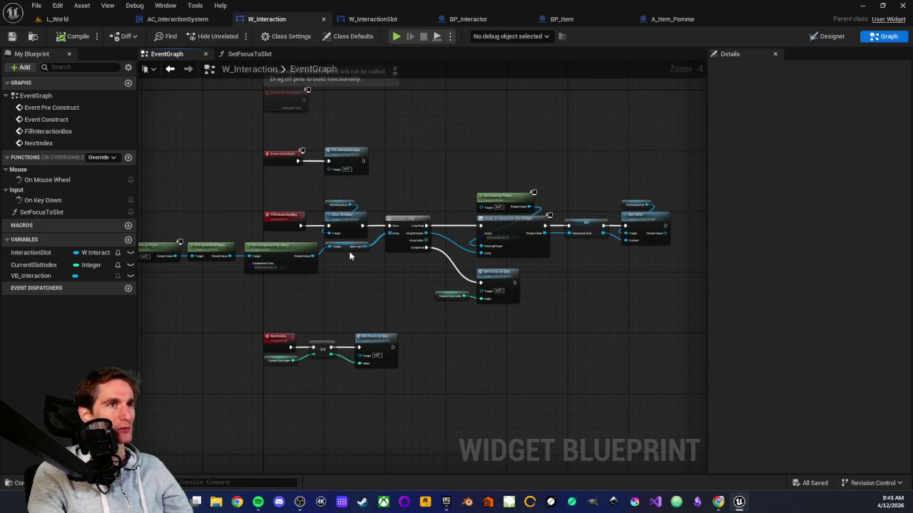
left_click(373, 19)
scroll(392, 222, "down", 1)
left_click_drag(389, 201, 545, 280)
scroll(552, 291, "up", 2)
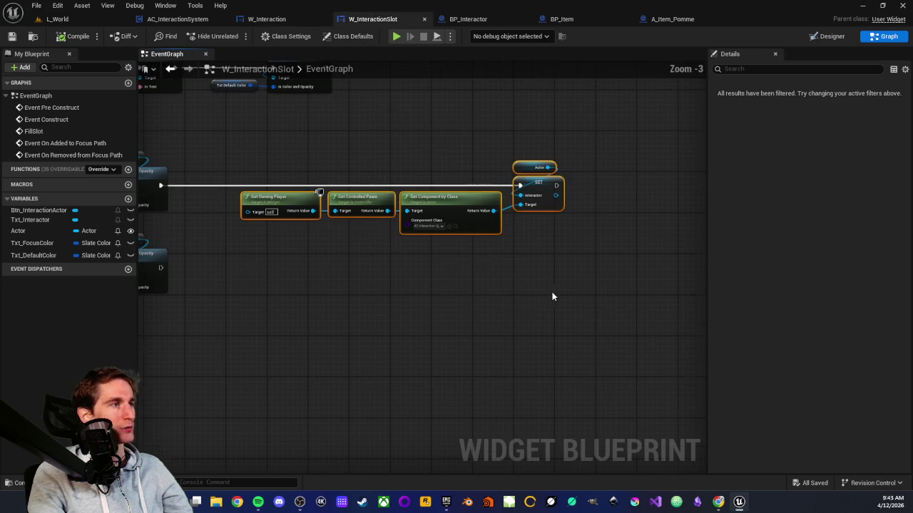
mouse_move(258, 153)
left_mouse_down()
mouse_move(574, 268)
mouse_move(389, 311)
mouse_move(482, 216)
left_mouse_up()
left_click(552, 271)
left_click(505, 234)
left_click(508, 250)
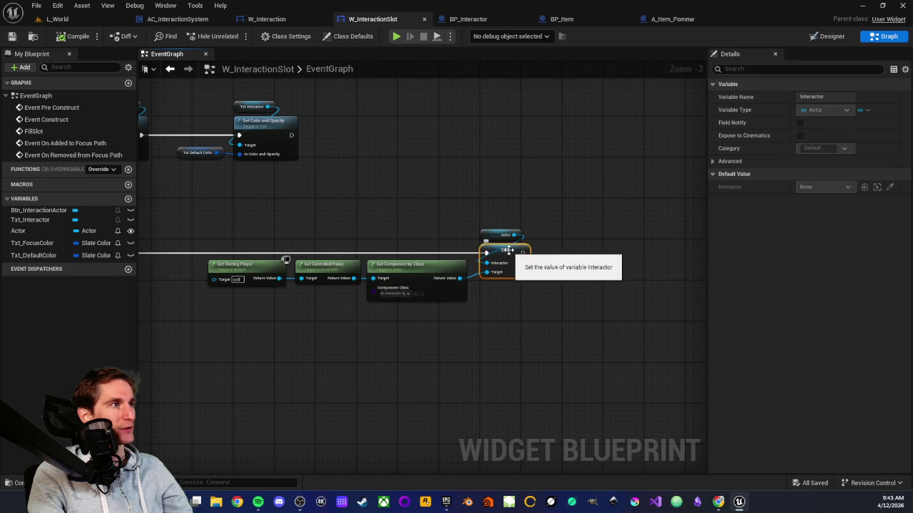
left_click(508, 192)
left_click(178, 18)
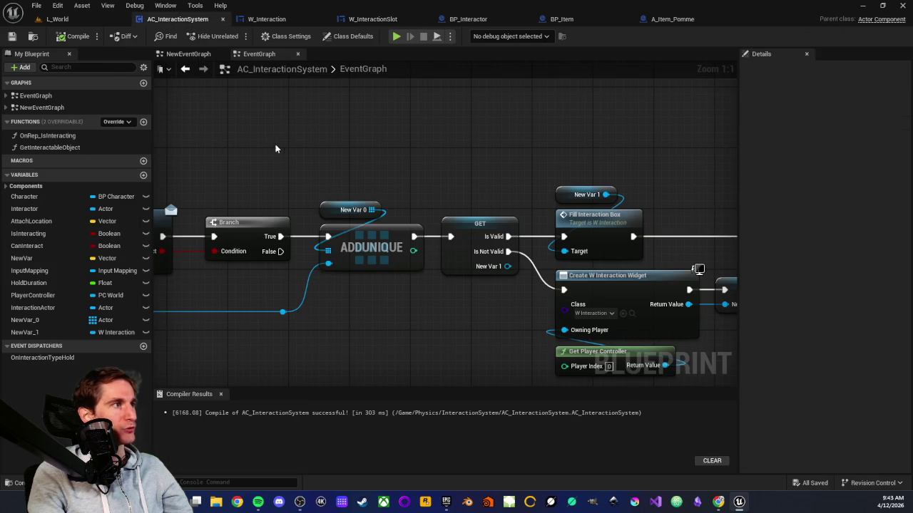
left_click_drag(274, 147, 354, 163)
scroll(354, 163, "down", 4)
scroll(394, 280, "up", 2)
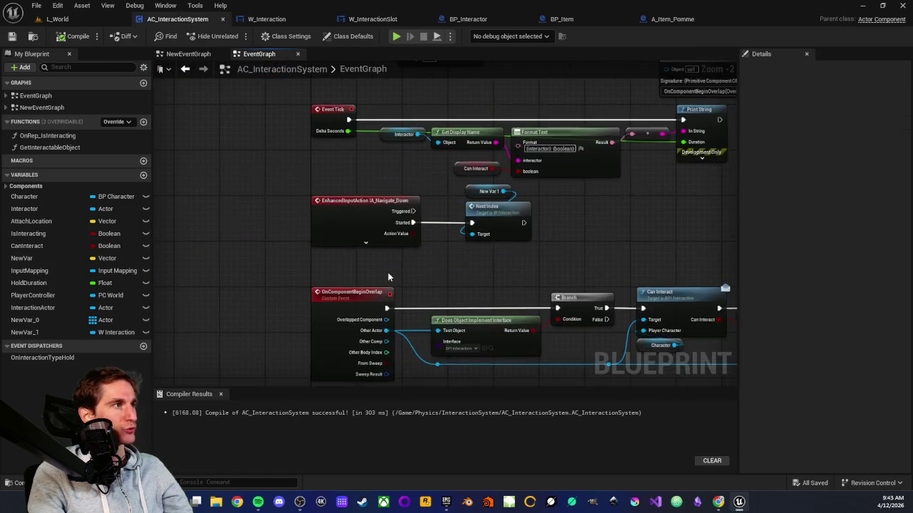
scroll(394, 279, "up", 1)
left_click(325, 142)
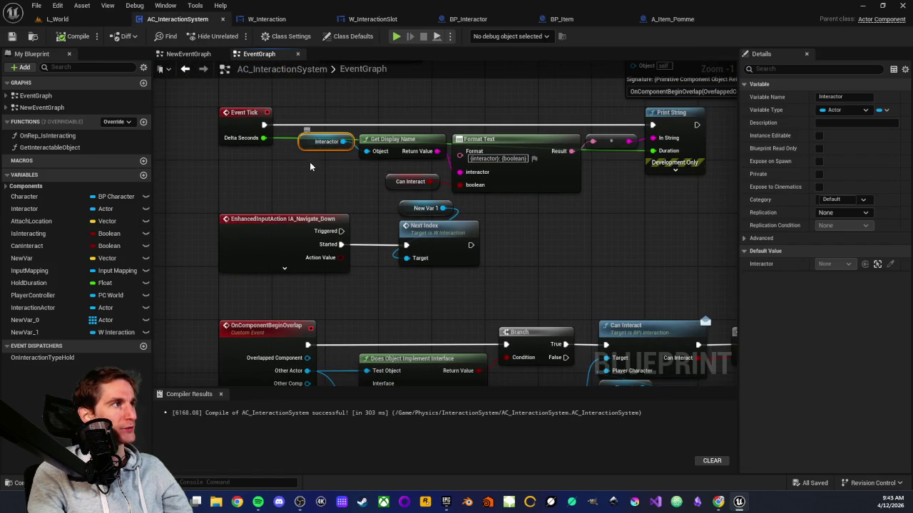
left_click_drag(311, 162, 271, 189)
scroll(442, 274, "down", 1)
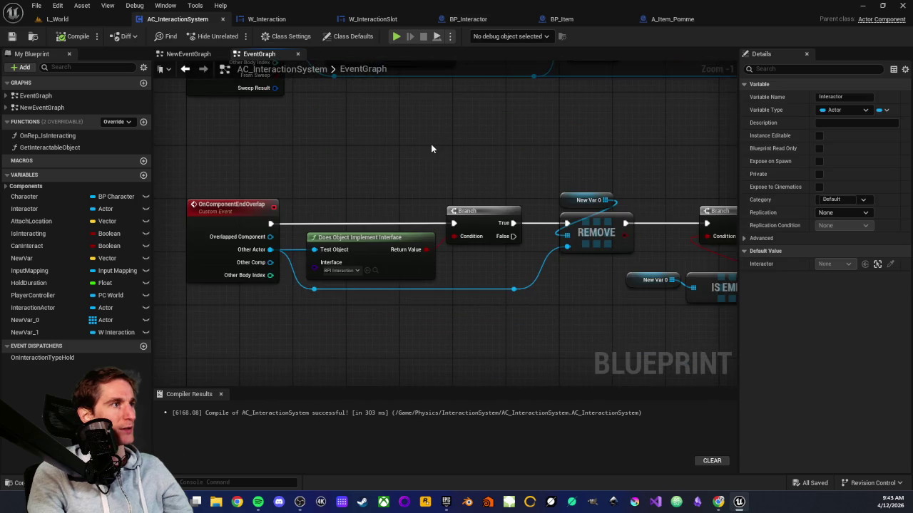
left_click(418, 159)
scroll(449, 251, "down", 1)
scroll(449, 251, "up", 3)
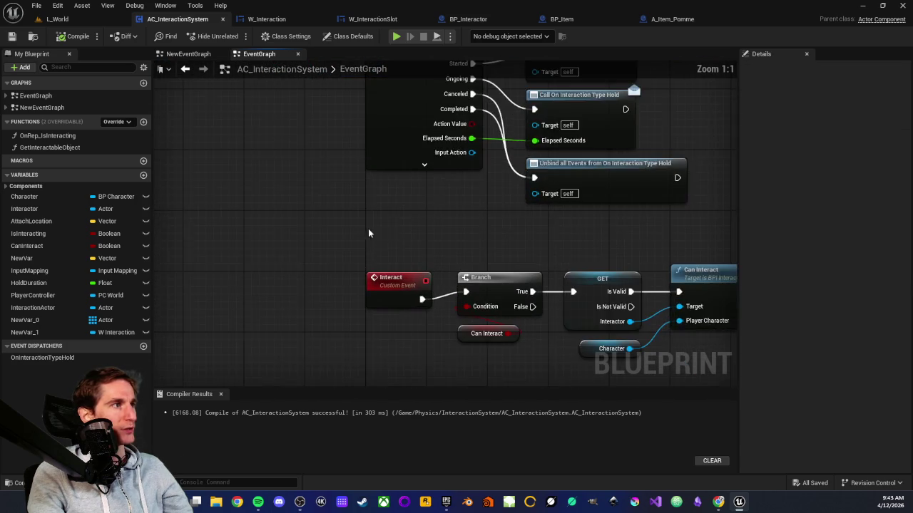
left_click_drag(387, 277, 245, 220)
left_click(244, 219)
left_click_drag(411, 177, 344, 188)
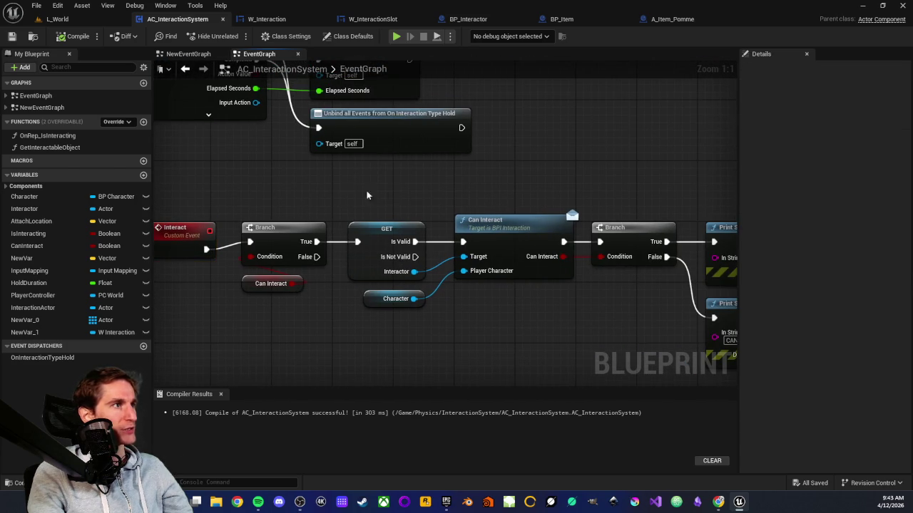
left_click(376, 262)
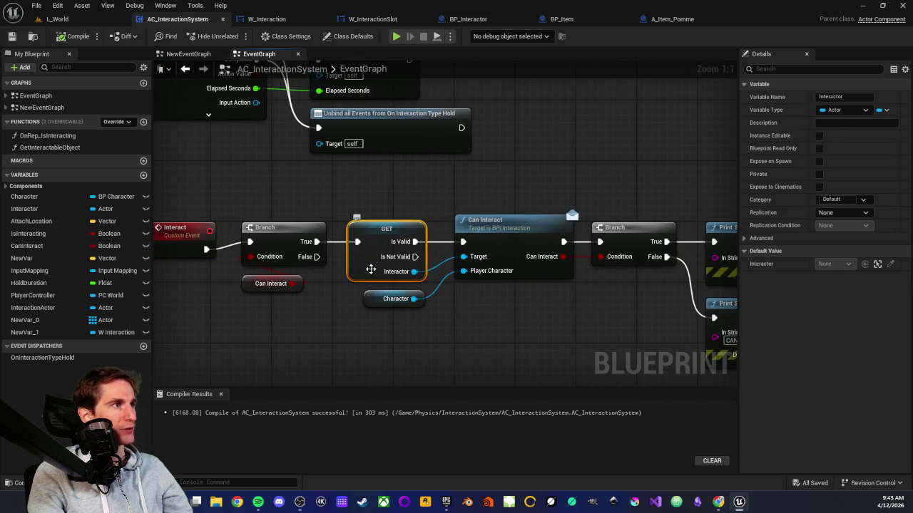
mouse_move(397, 239)
left_mouse_down()
mouse_move(285, 214)
mouse_move(334, 175)
mouse_move(252, 151)
left_mouse_up()
left_click(334, 174)
left_click_drag(275, 129, 286, 239)
left_click(428, 287)
left_click_drag(428, 287, 210, 265)
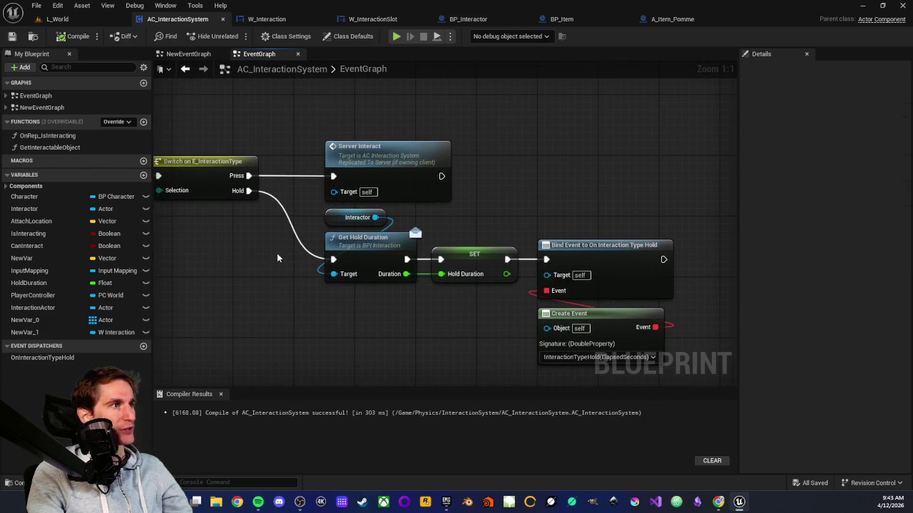
left_click_drag(310, 219, 342, 246)
scroll(342, 246, "down", 3)
mouse_move(418, 321)
left_mouse_down()
mouse_move(418, 231)
mouse_move(447, 217)
mouse_move(625, 203)
mouse_move(263, 248)
left_mouse_up()
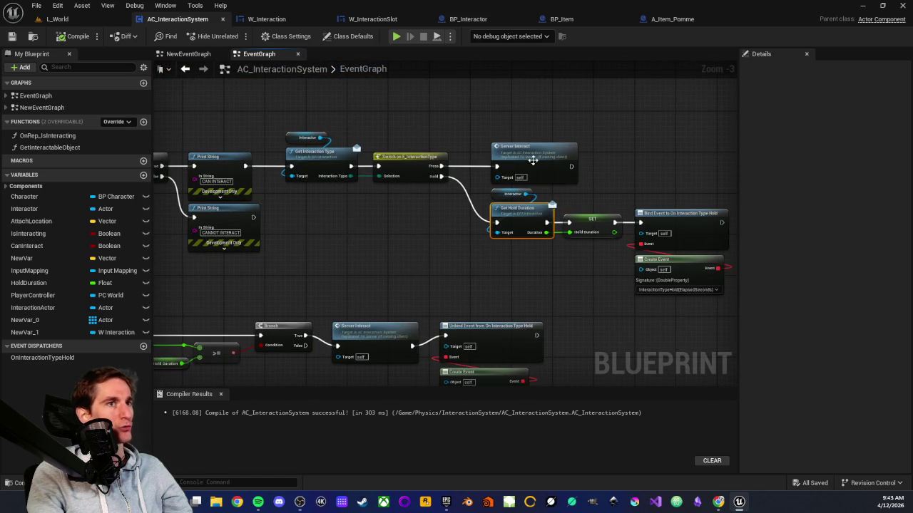
left_click(441, 205)
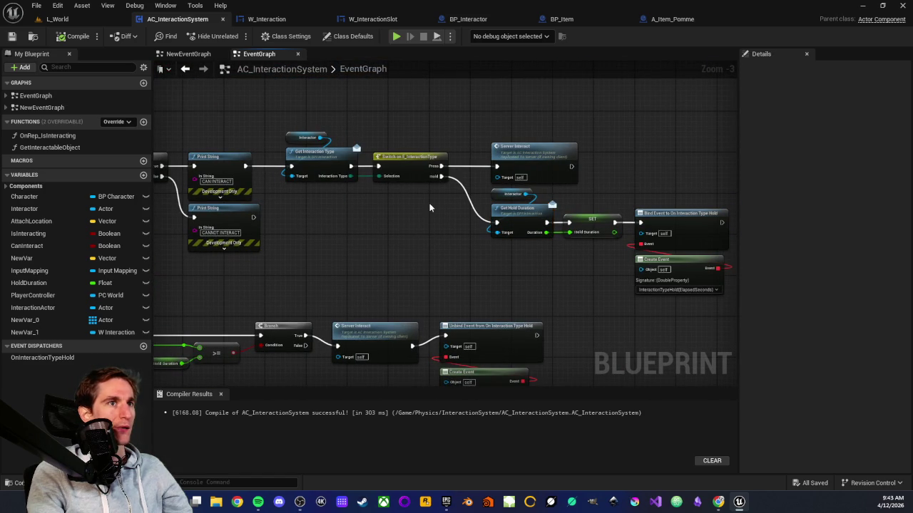
left_click_drag(420, 212, 432, 252)
scroll(432, 253, "up", 2)
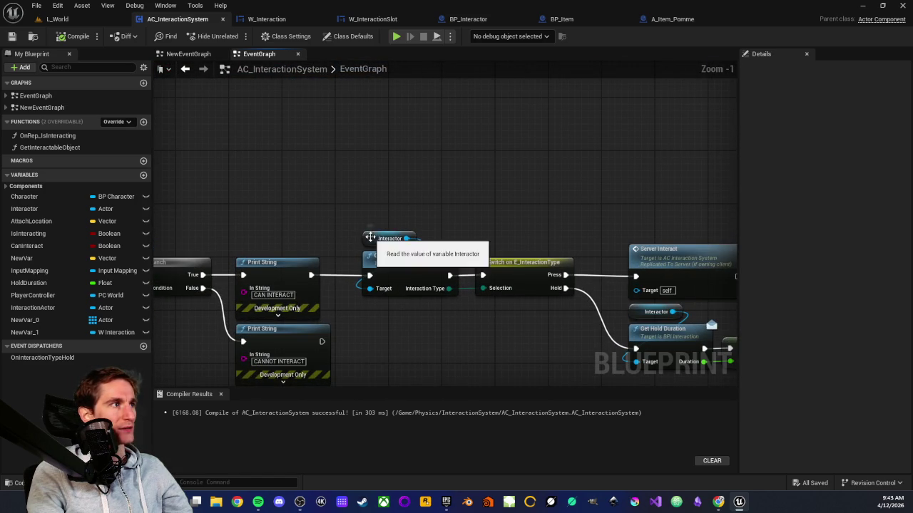
left_click(371, 237)
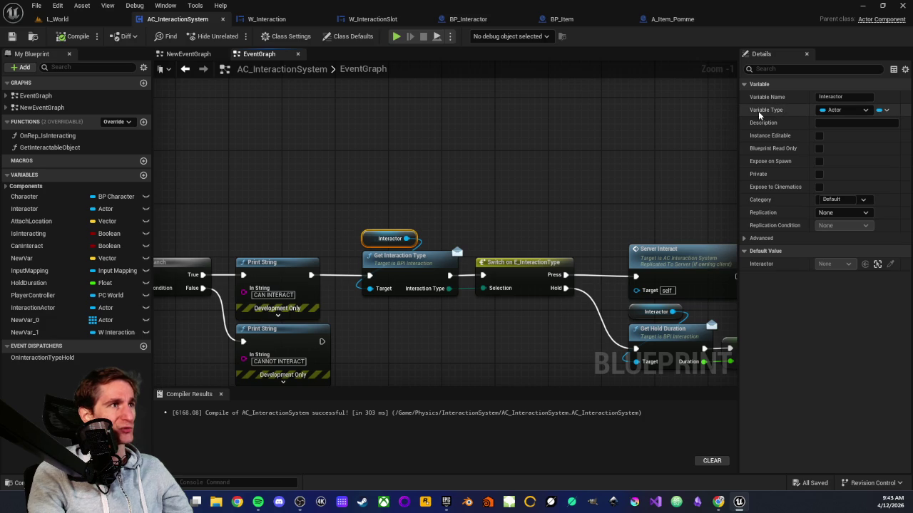
left_click(881, 112)
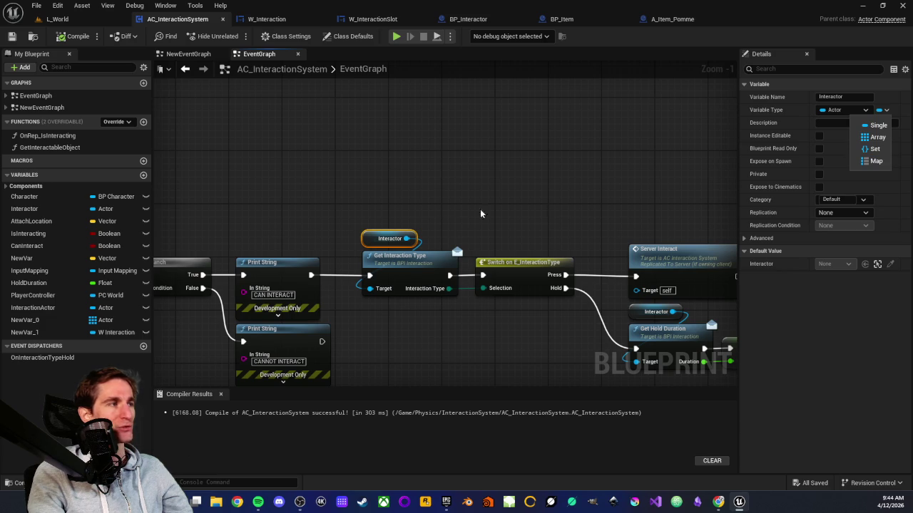
left_click(365, 201)
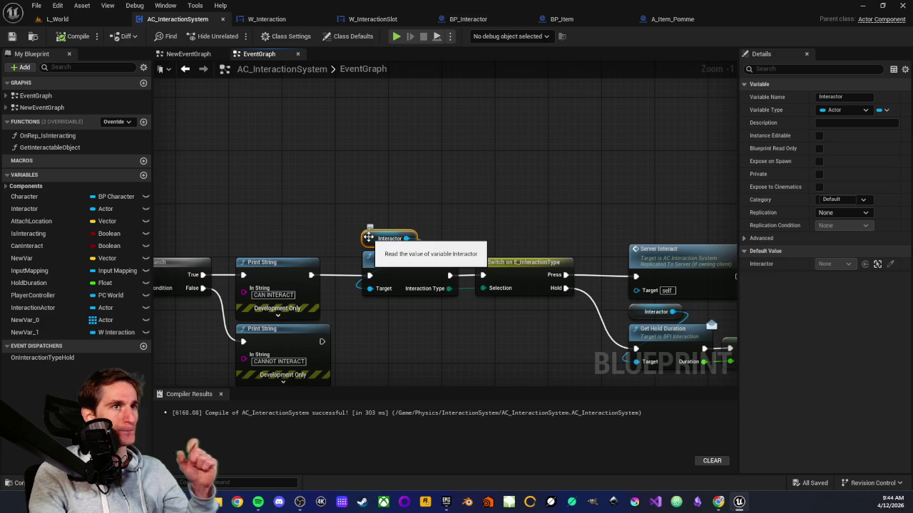
left_click(394, 259)
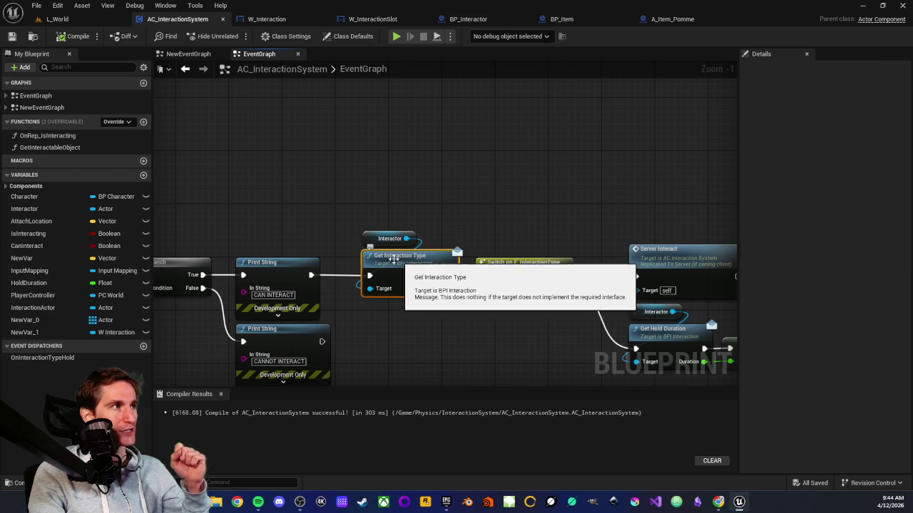
left_click(385, 241)
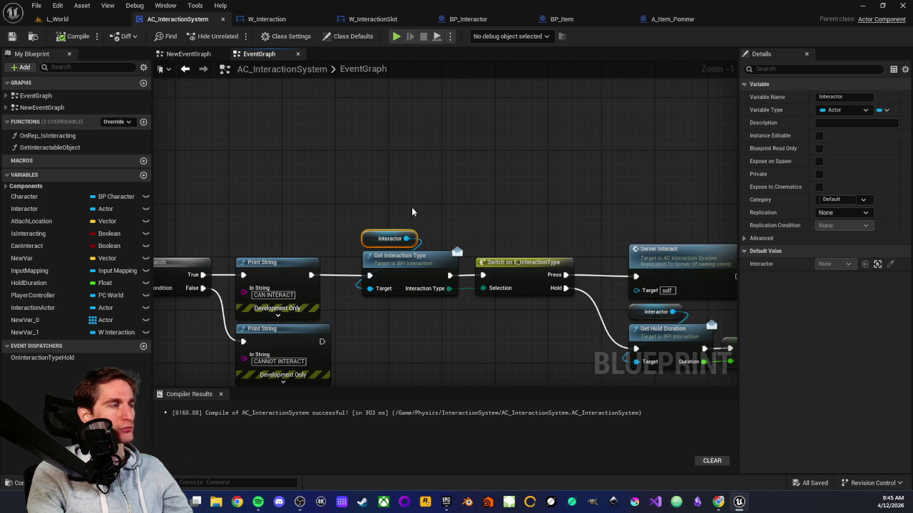
left_click(386, 202)
mouse_move(363, 221)
left_mouse_down()
mouse_move(417, 245)
mouse_move(449, 246)
mouse_move(442, 233)
left_mouse_up()
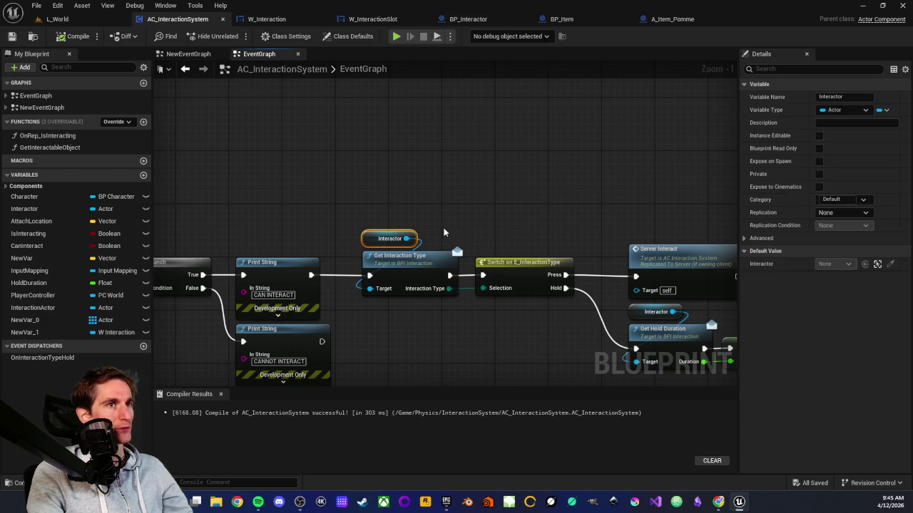
left_click(442, 232)
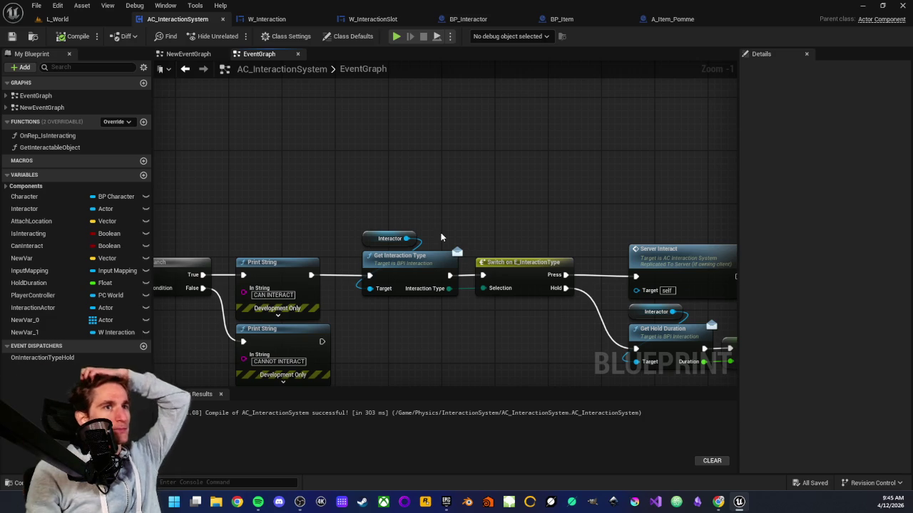
mouse_move(357, 218)
left_mouse_down()
mouse_move(425, 248)
mouse_move(450, 247)
left_mouse_up()
left_click(883, 110)
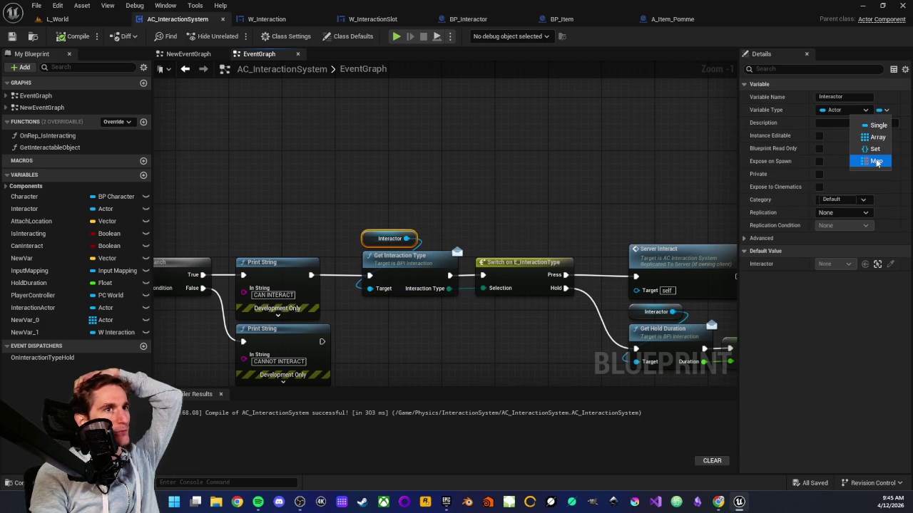
left_click(519, 190)
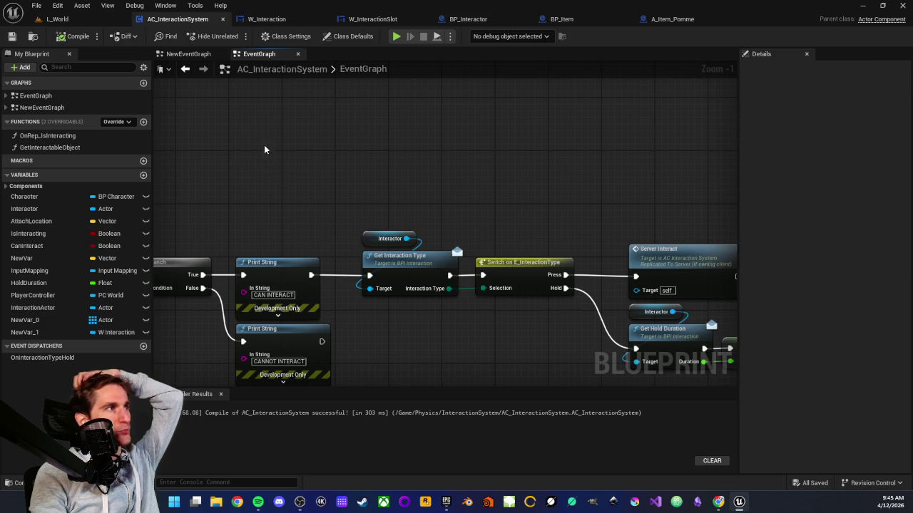
Cycle through the A_Item_Pomme, BP_Item and L_World tabs, ending on A_Item_Pomme
left_click(674, 20)
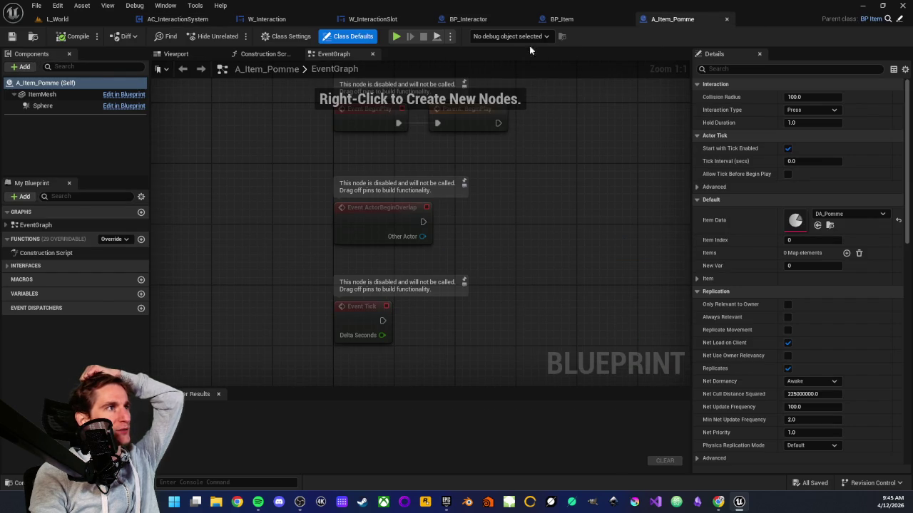
left_click(562, 19)
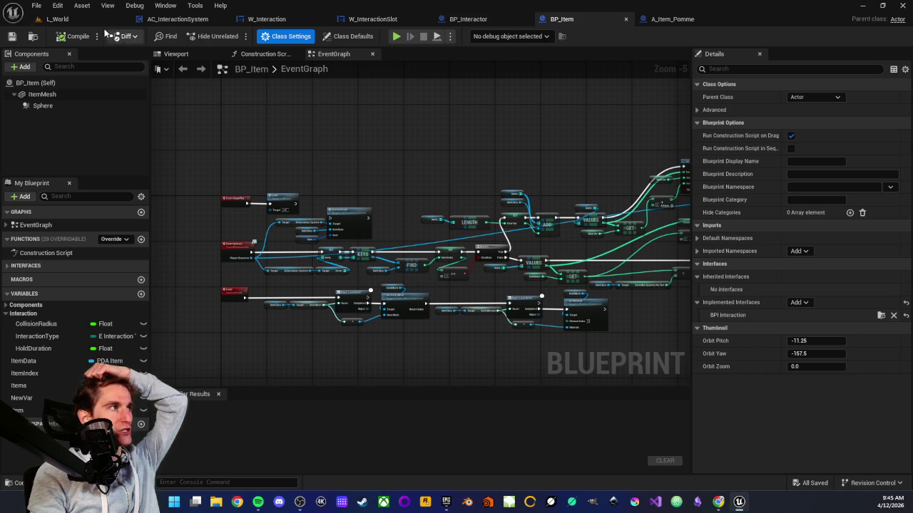
left_click(84, 19)
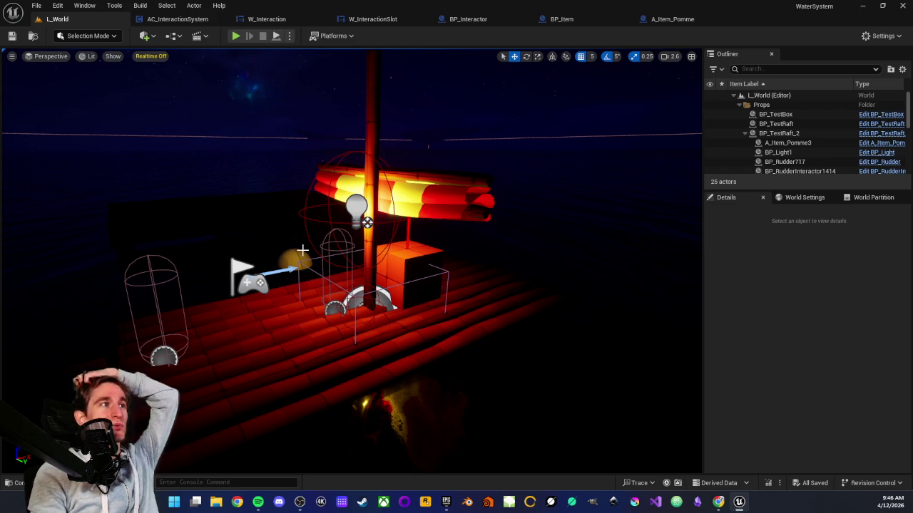
left_click(681, 21)
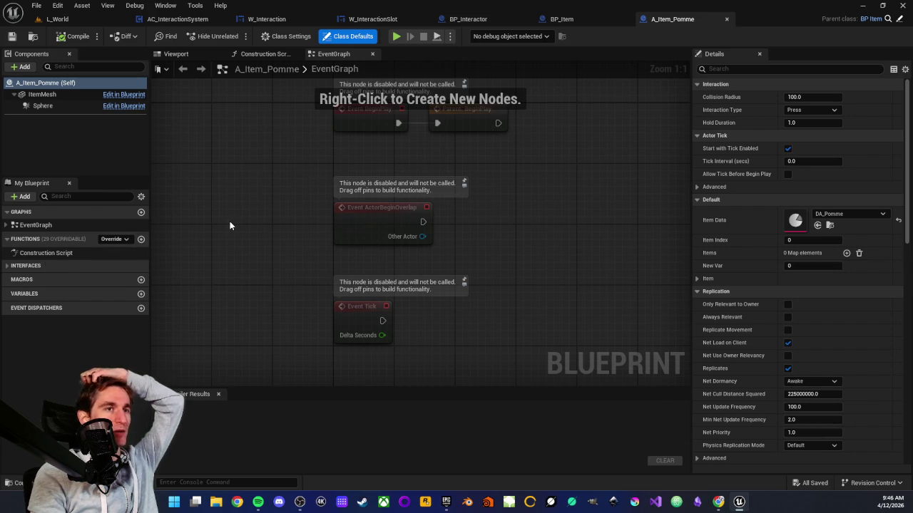
Inspect A_Item_Pomme's Event ActorBeginOverlap node, then show InteractionSystem assets under BP_Item
left_click_drag(304, 163, 510, 258)
left_click(486, 238)
left_click_drag(309, 171, 491, 255)
left_click(492, 256)
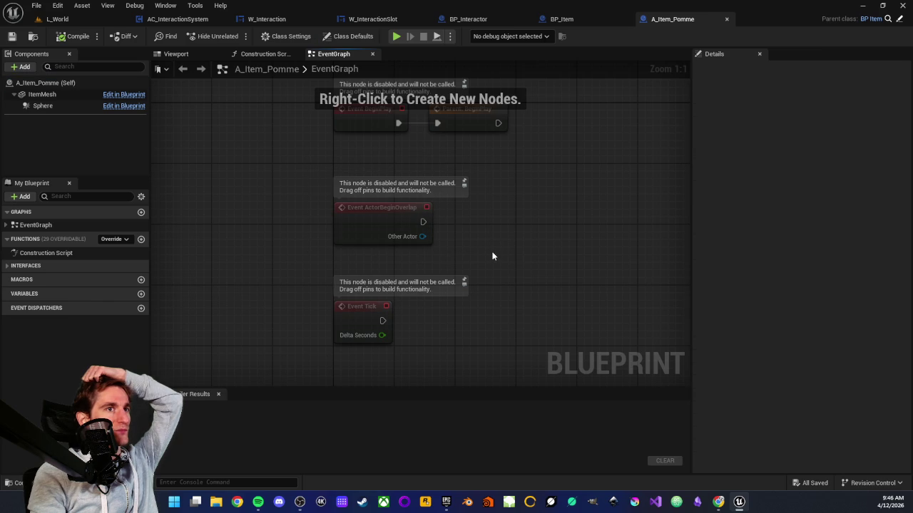
left_click(564, 19)
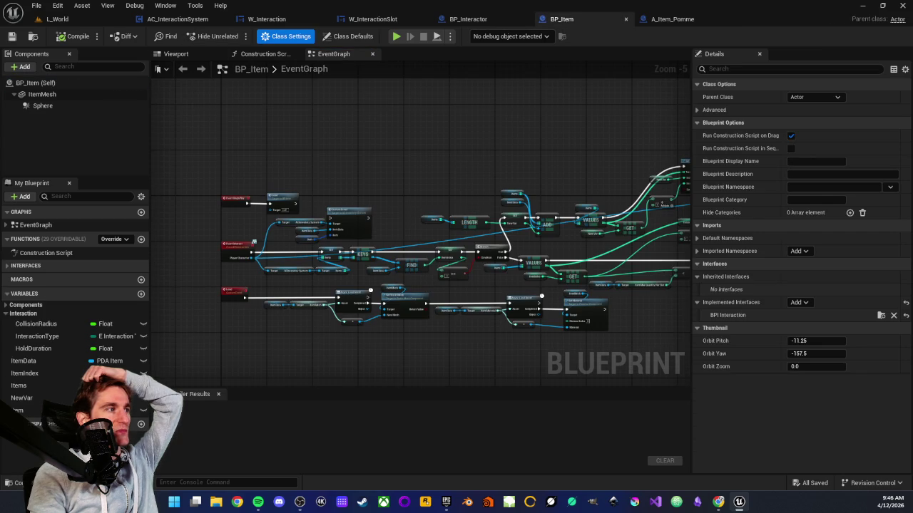
left_click(18, 483)
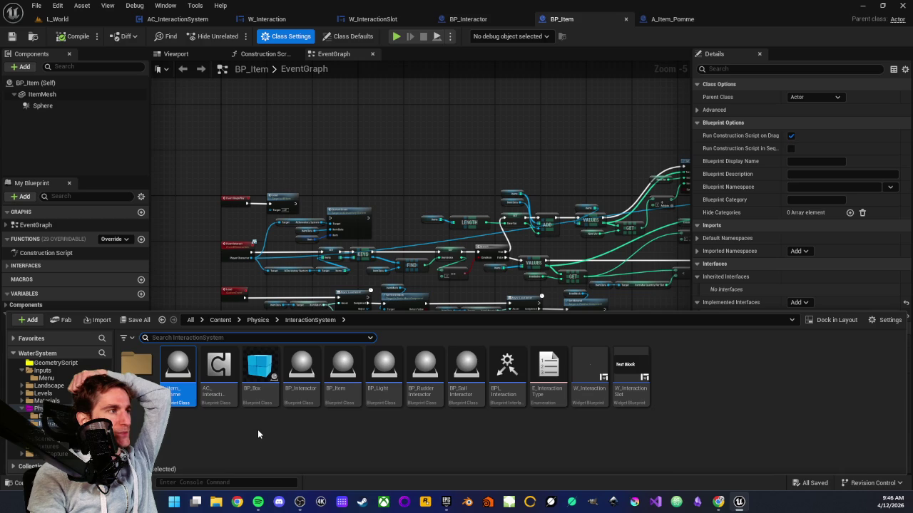
Create a new Structure asset in the InteractionSystem folder
left_click(258, 432)
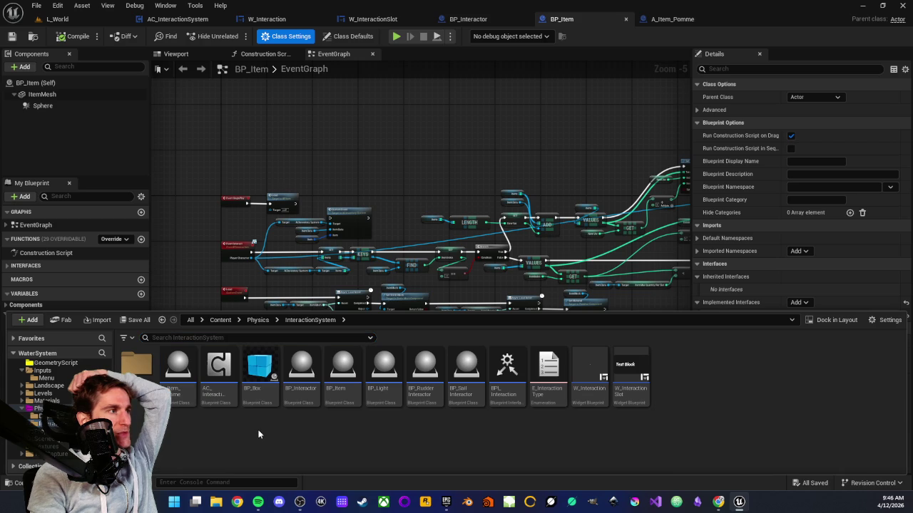
right_click(498, 425)
mouse_move(595, 249)
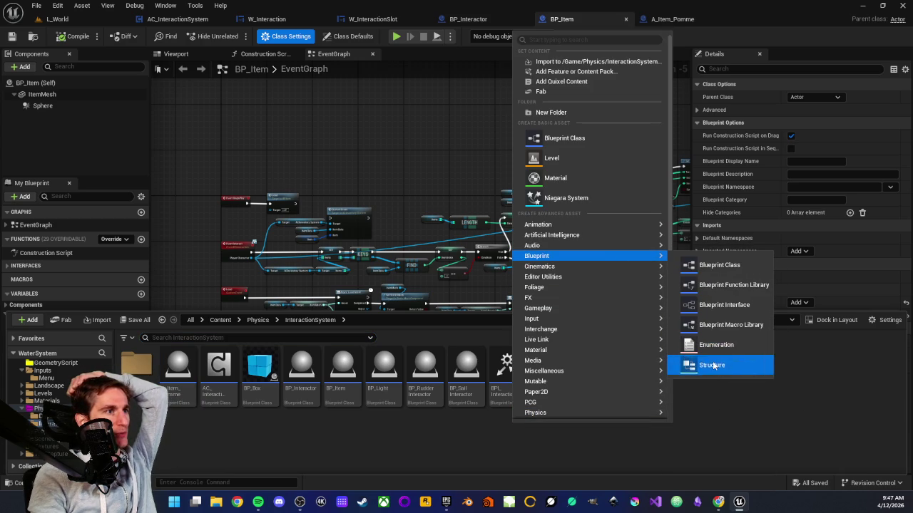
left_click(713, 365)
Name the new structure S_ActionType and open it for editing
type("S_e")
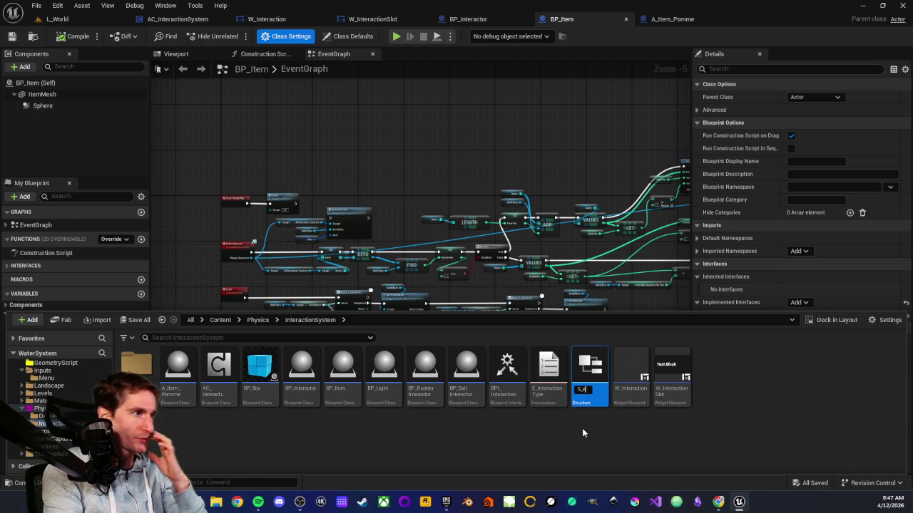
key("BackSpace")
type("Action")
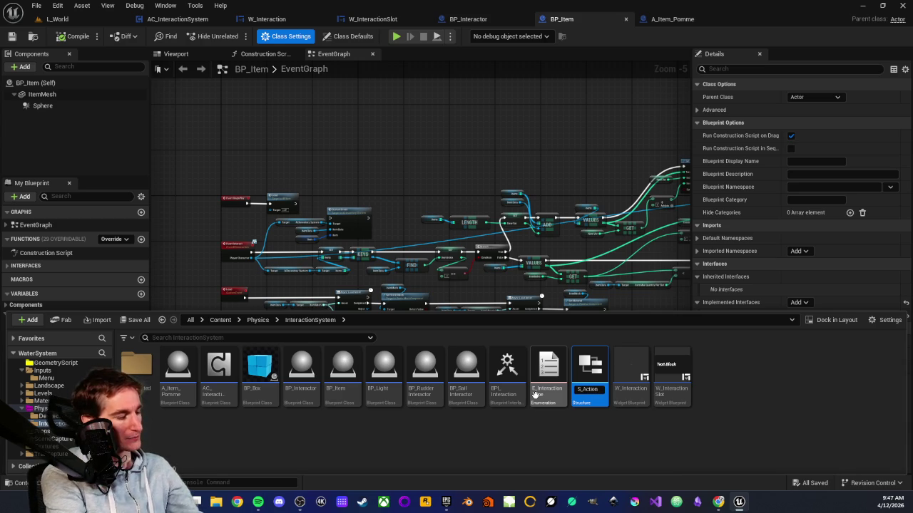
type("Type")
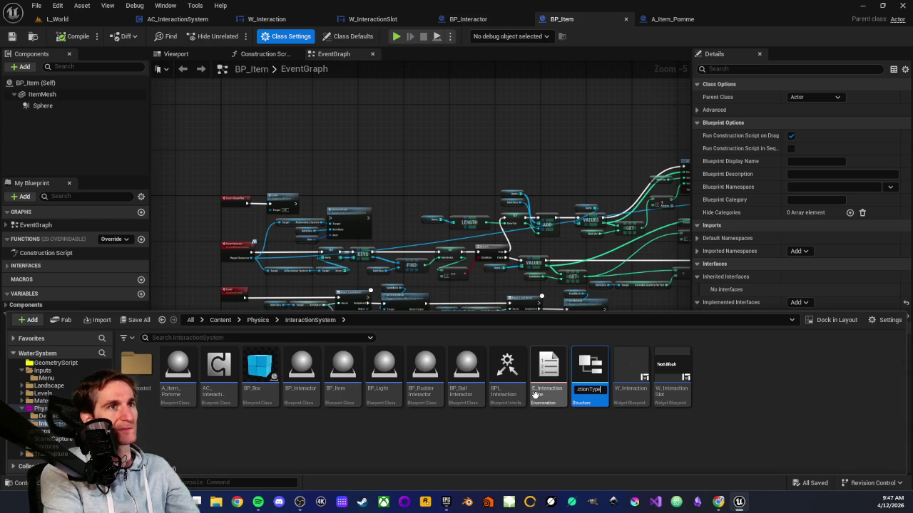
key("Return")
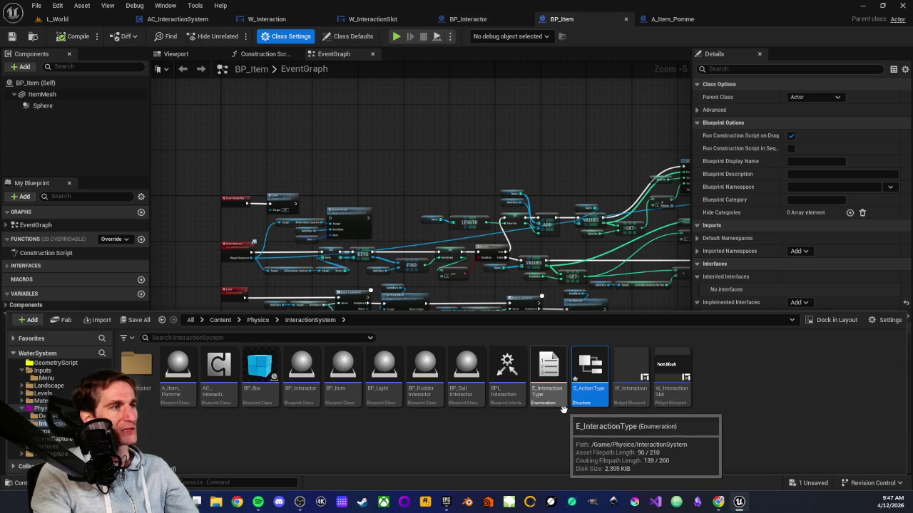
key("ctrl+space")
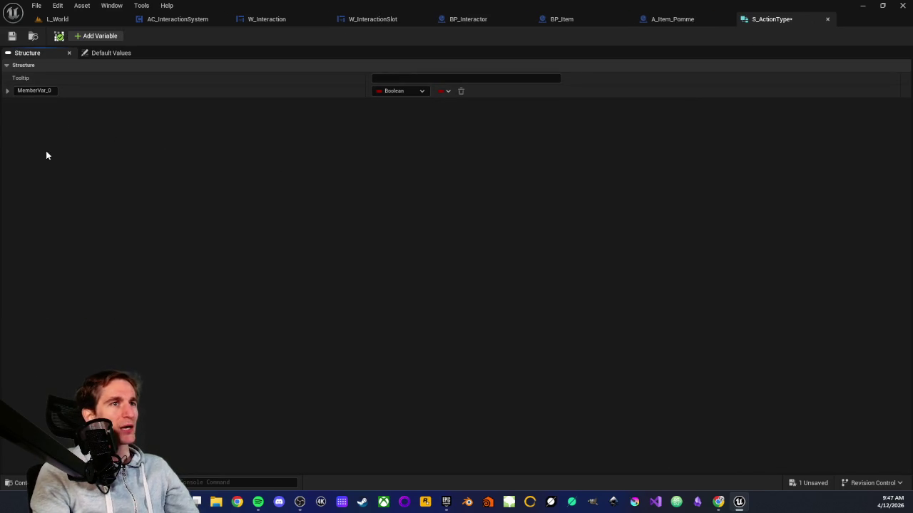
Rename the first member MemberVar_0 to ActionID and make it a Name
left_click(23, 91)
type("ActionID")
left_click(400, 91)
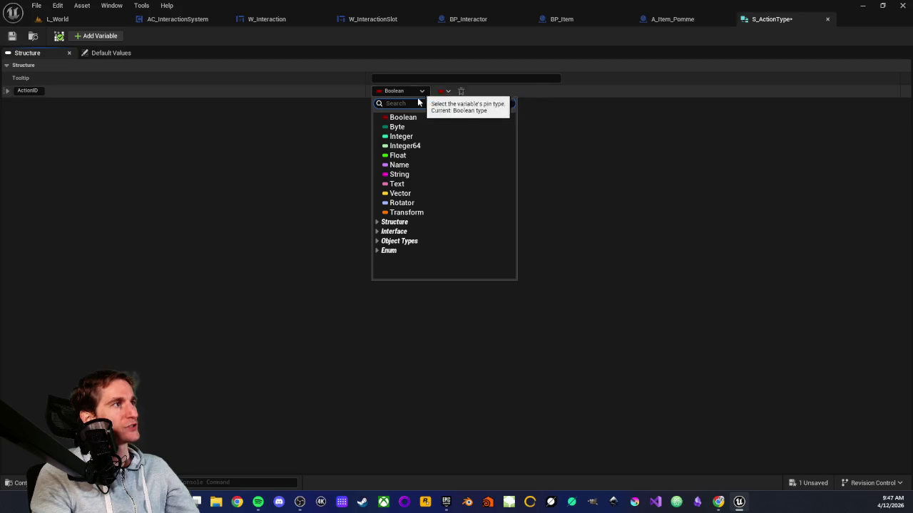
left_click(399, 165)
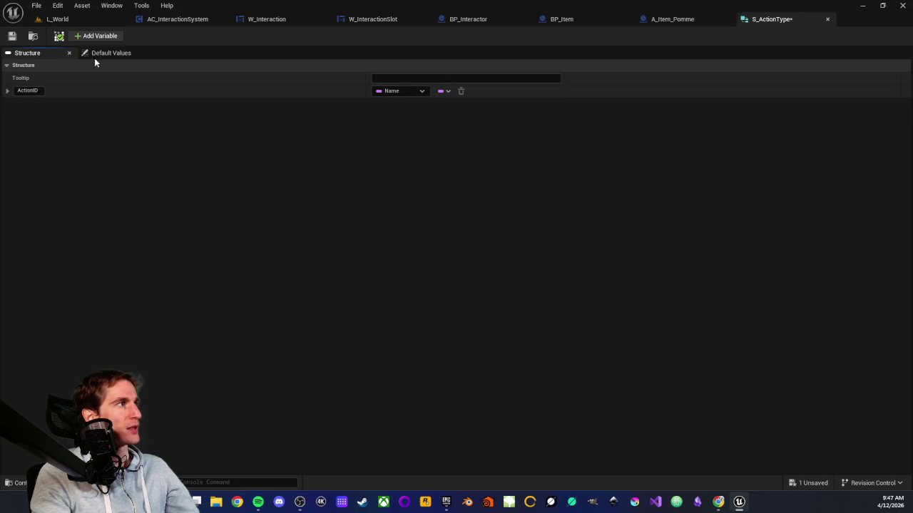
Add a second member ActionName of type Text and save the structure
left_click(93, 35)
left_click(36, 104)
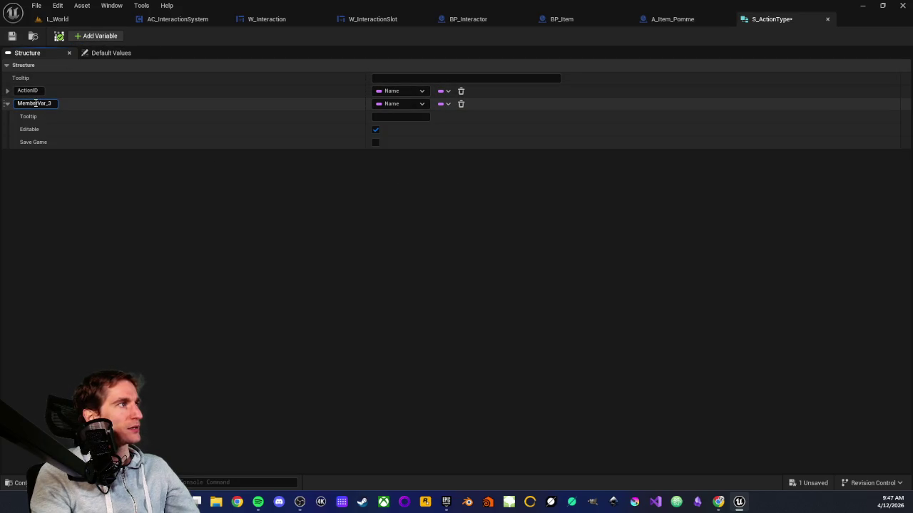
type("ActionName")
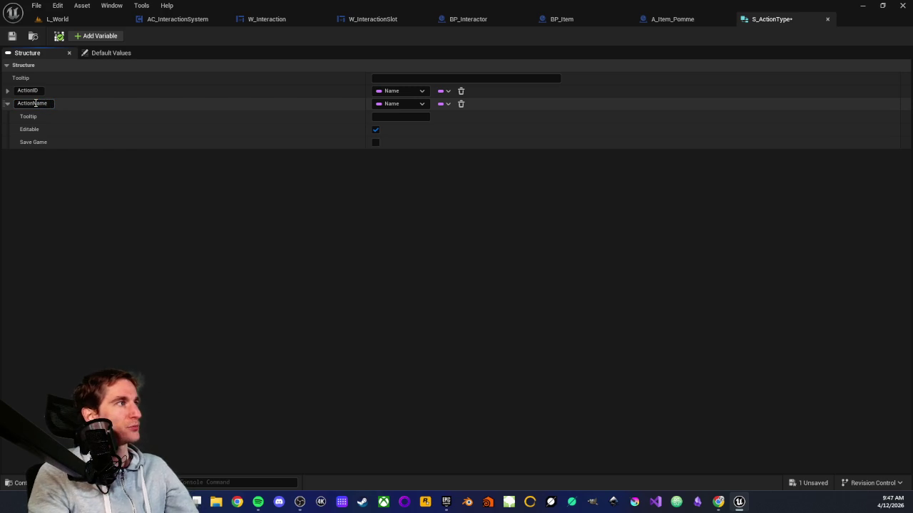
left_click(7, 103)
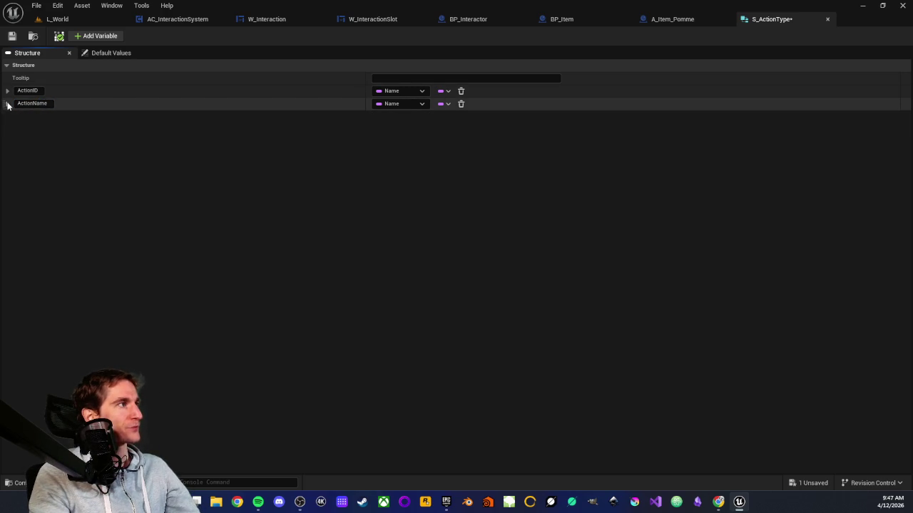
left_click(416, 104)
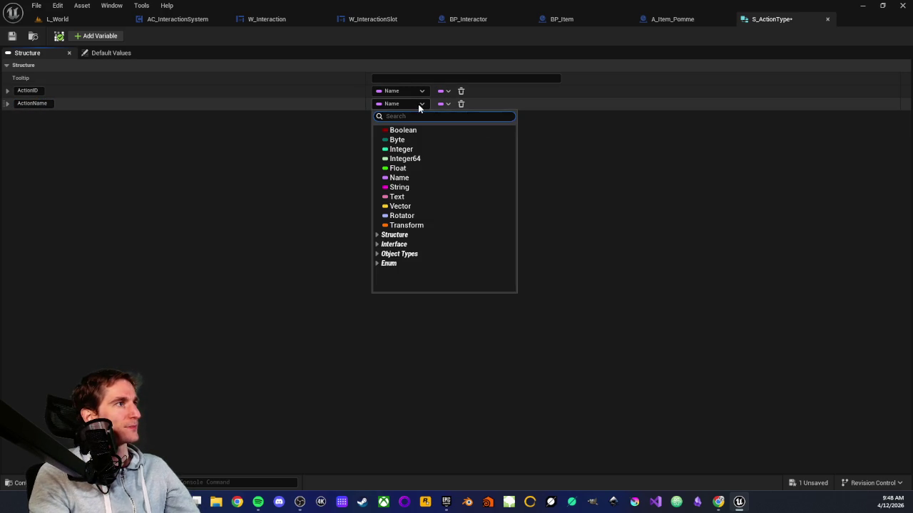
left_click(398, 196)
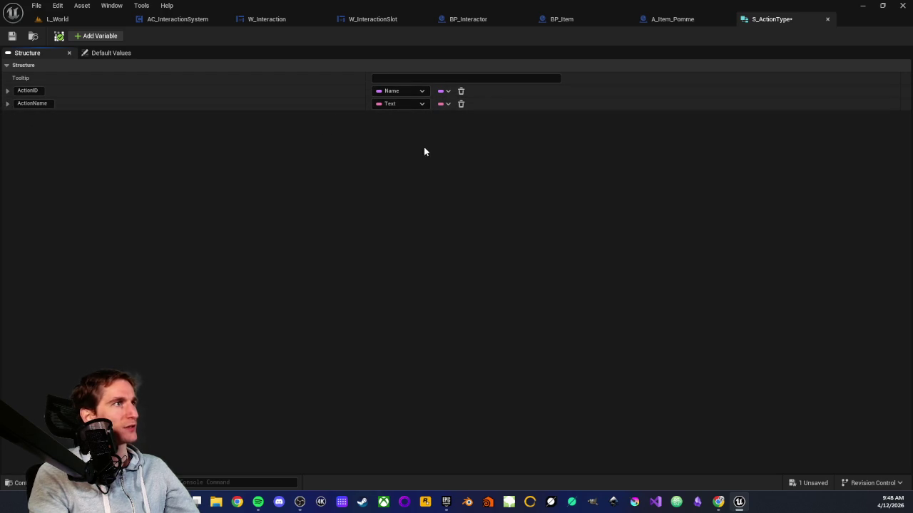
left_click(12, 35)
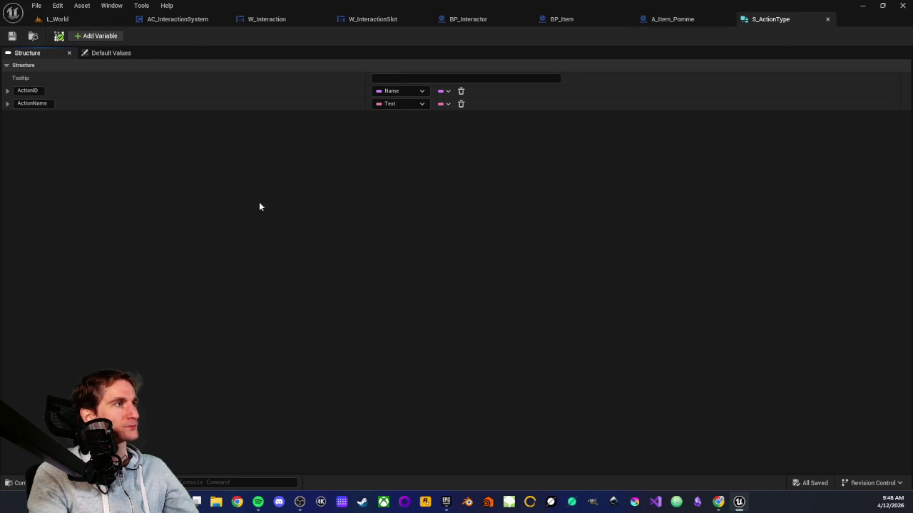
left_click(21, 483)
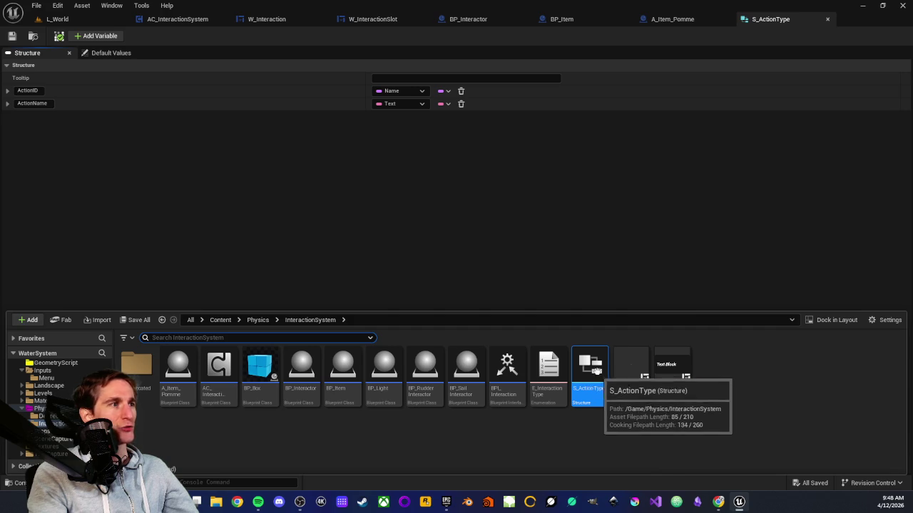
Open BP_Item and add a variable named ActionType in the Interaction category
left_click(582, 421)
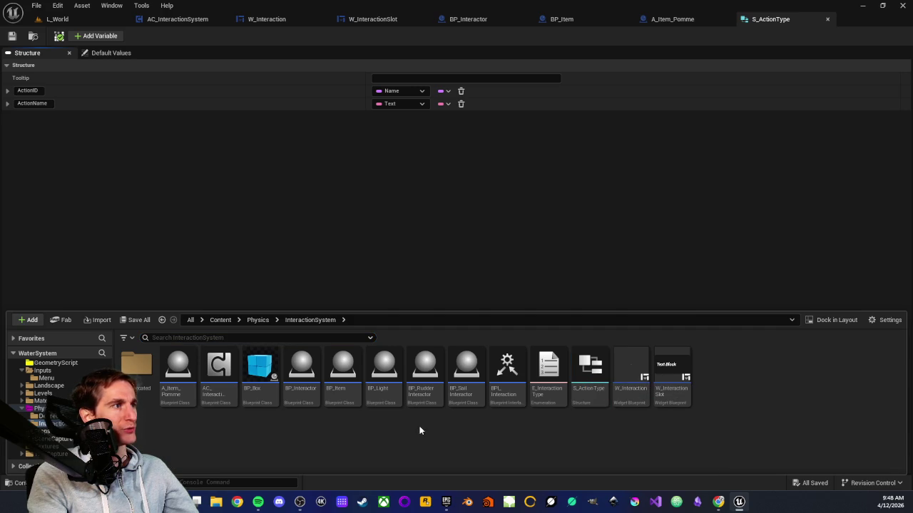
double_click(343, 378)
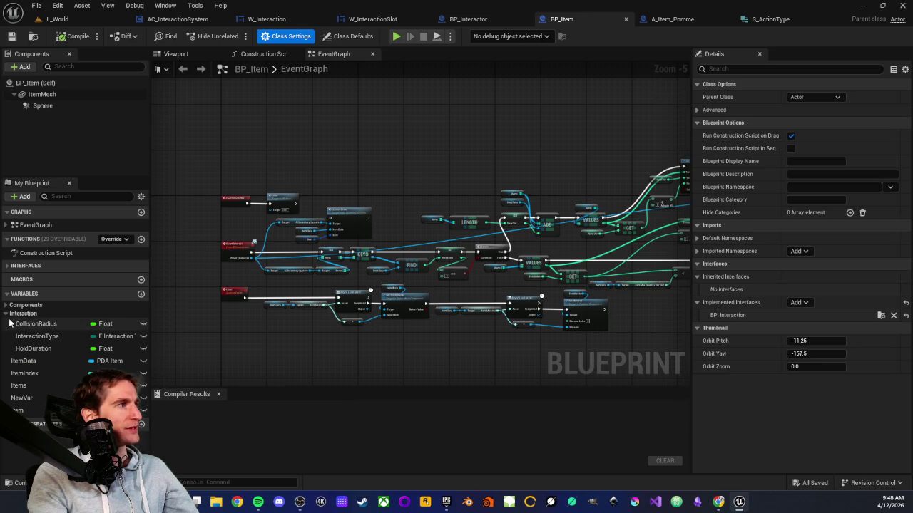
left_click(25, 313)
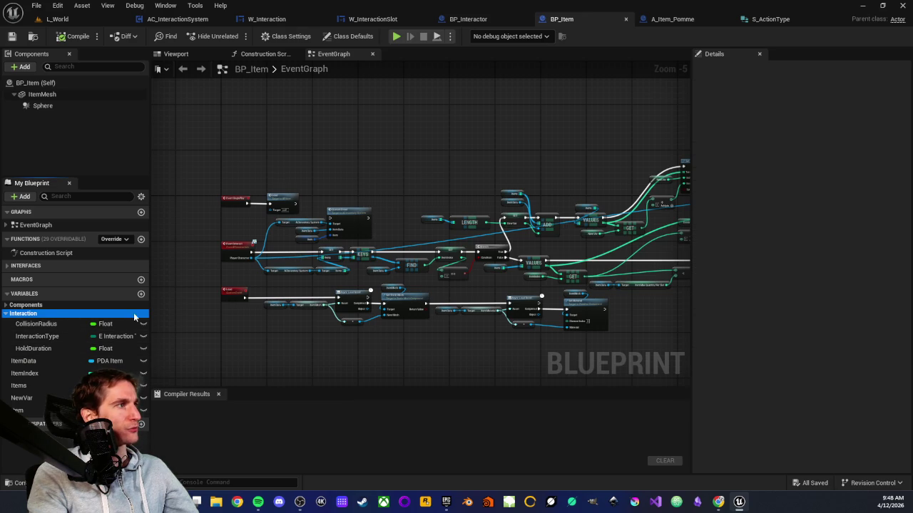
left_click(141, 293)
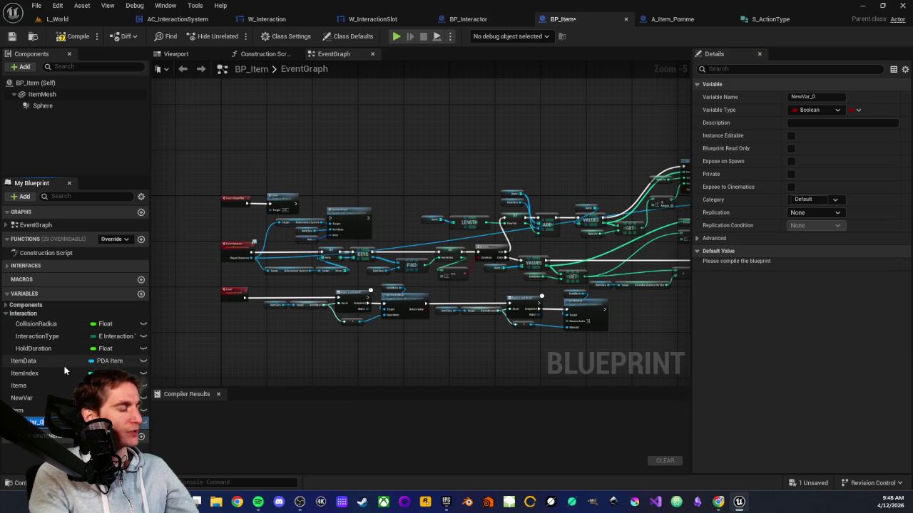
type("ActionType")
key("Return")
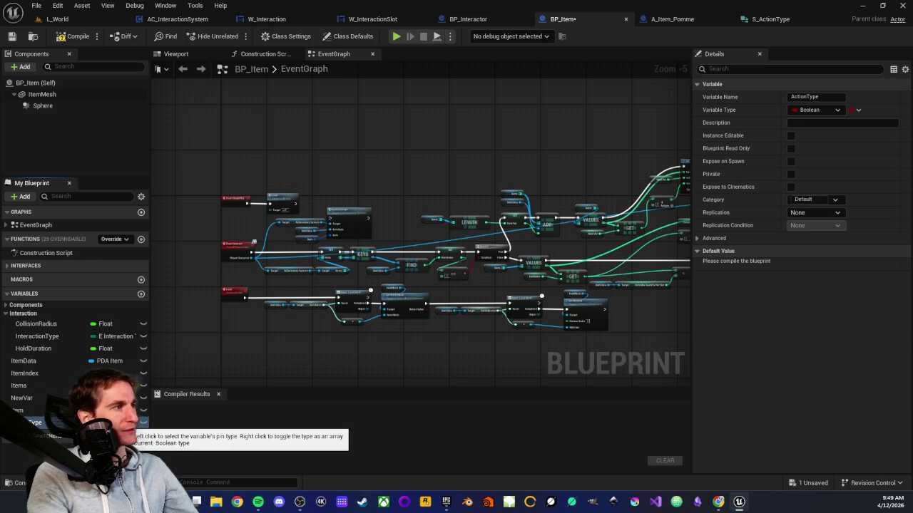
Search 's action' and set ActionType's type to the S Action Type structure
left_click(143, 423)
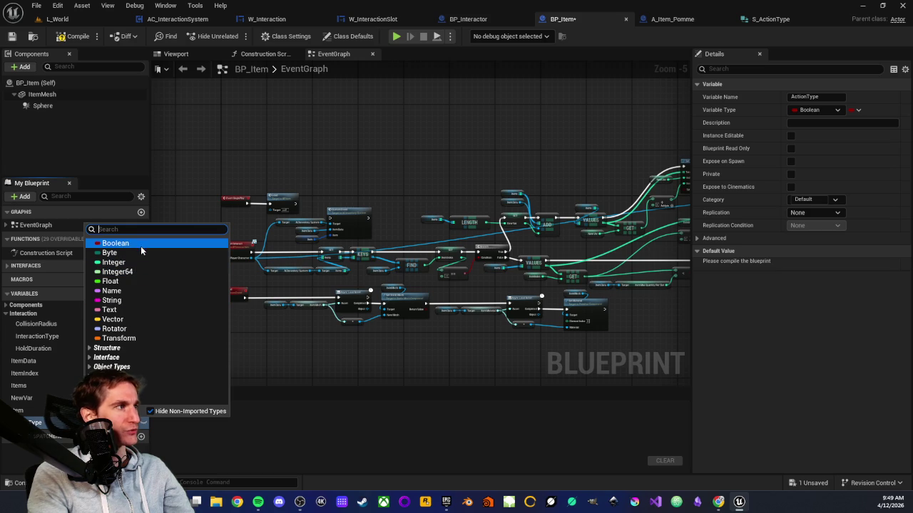
type("s")
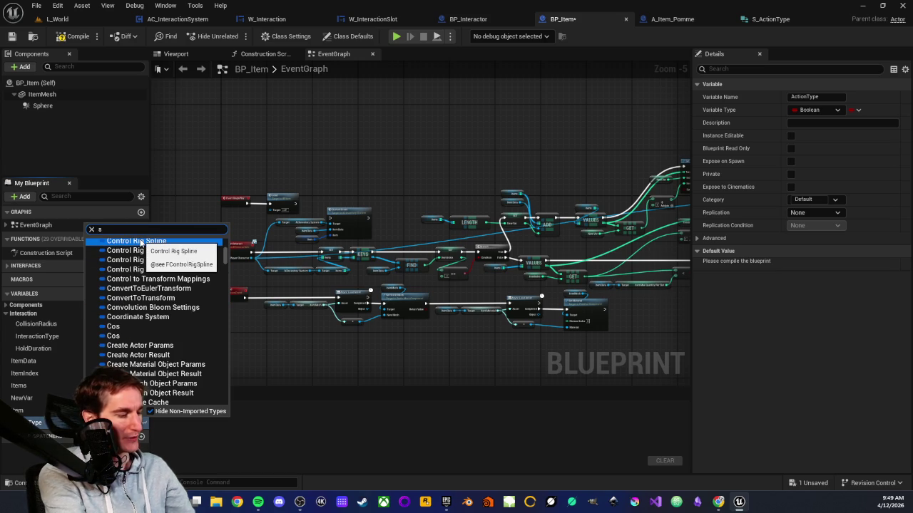
type(" ac")
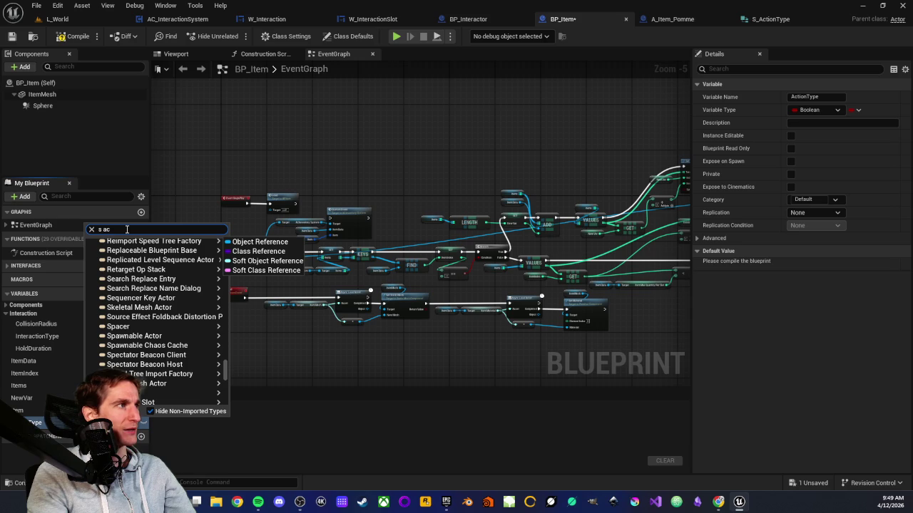
type("tion")
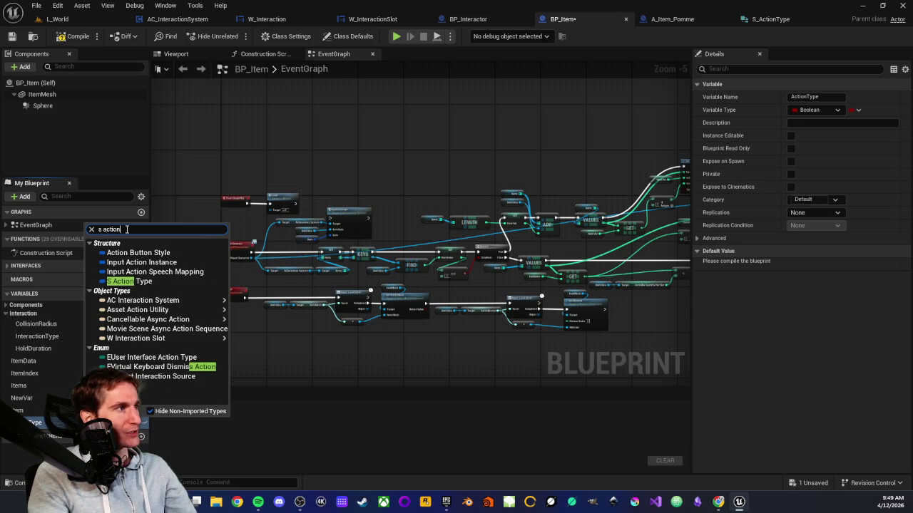
left_click(125, 281)
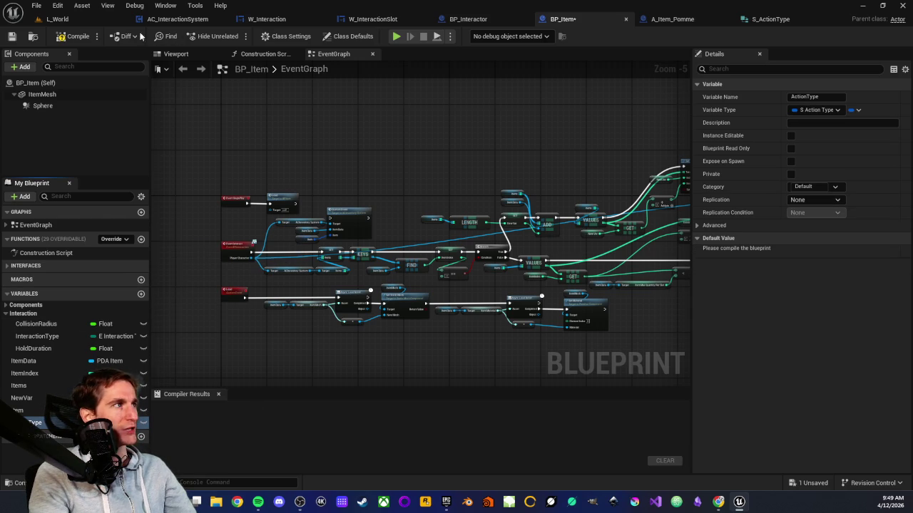
Make ActionType an array, compile and save, then add and expand one default element
left_click(73, 37)
left_click(857, 110)
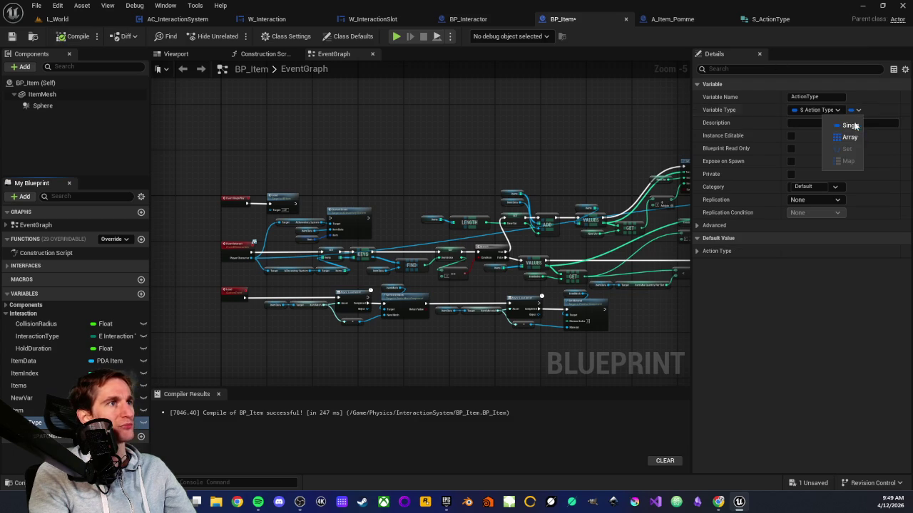
left_click(848, 137)
left_click(74, 36)
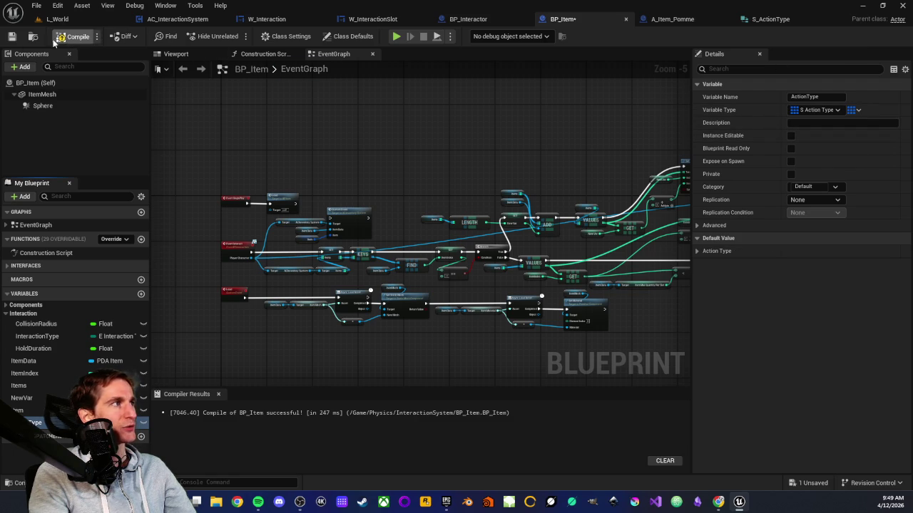
left_click(11, 35)
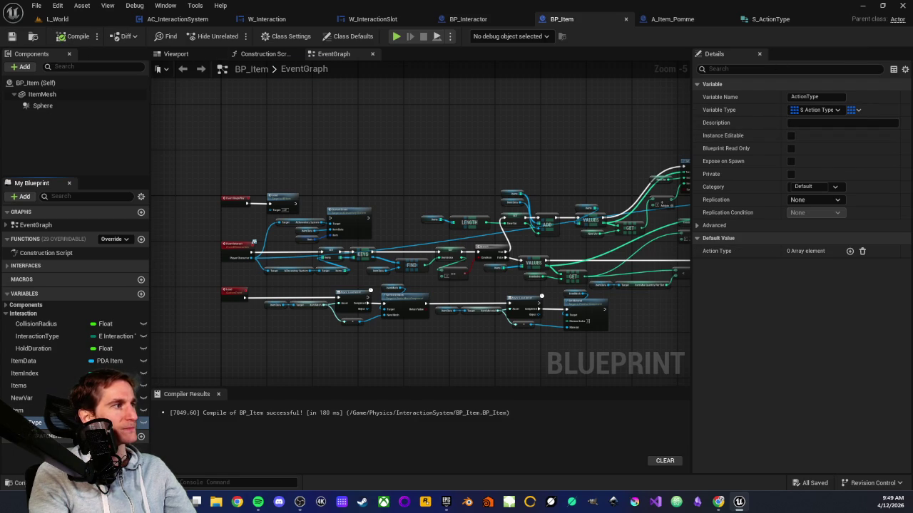
left_click(847, 251)
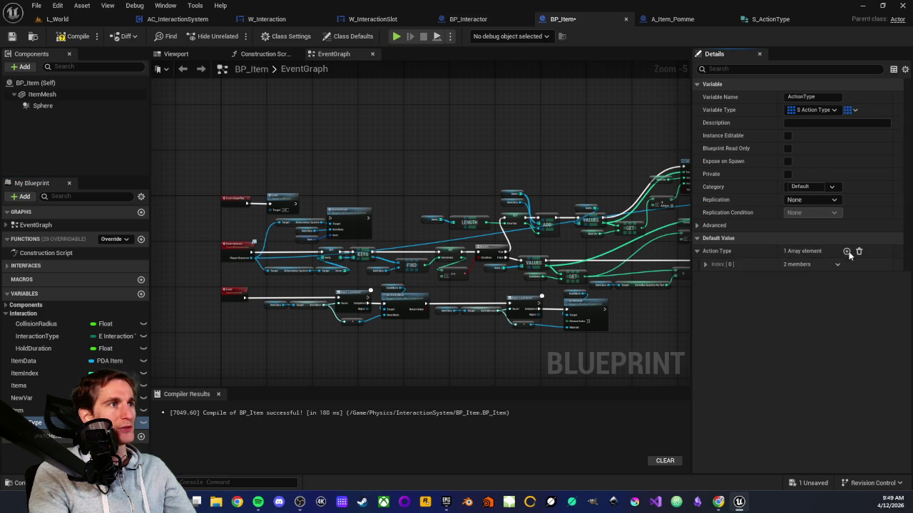
left_click(706, 265)
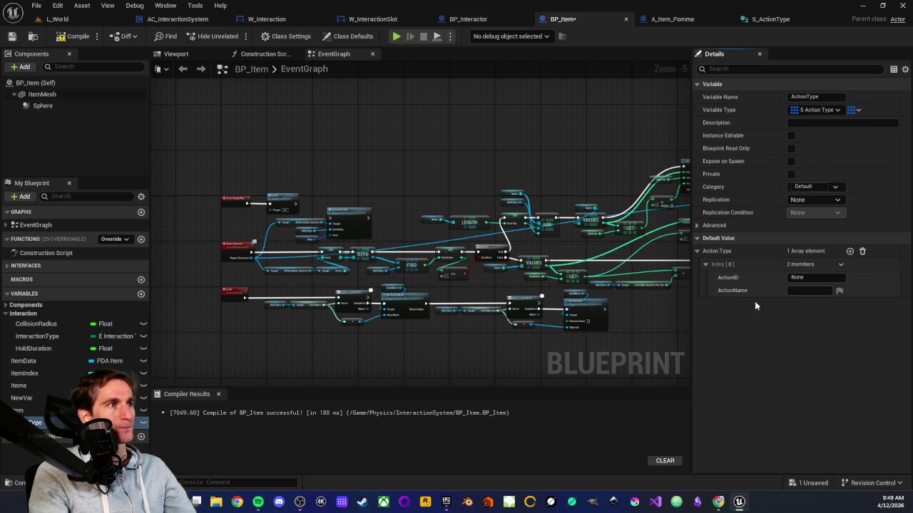
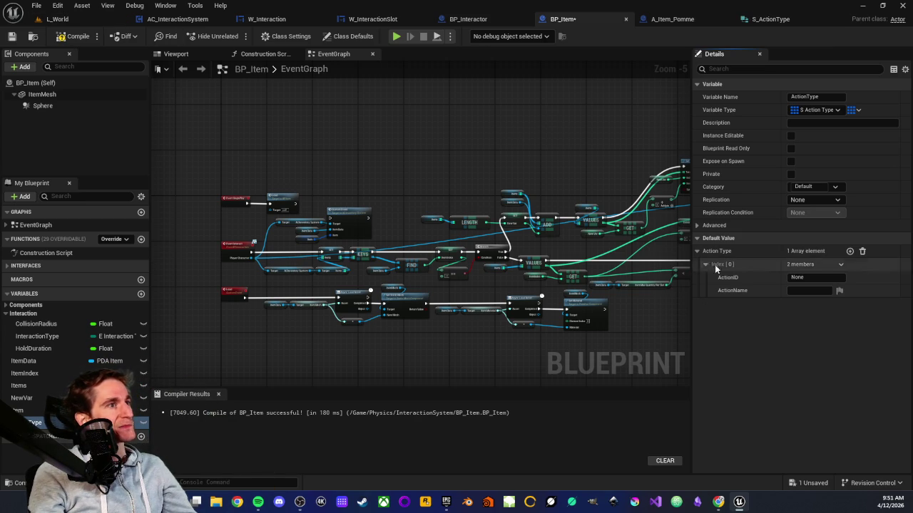
Empty BP_Item's Action Type default array, save it, and return to the L_World level
left_click(862, 251)
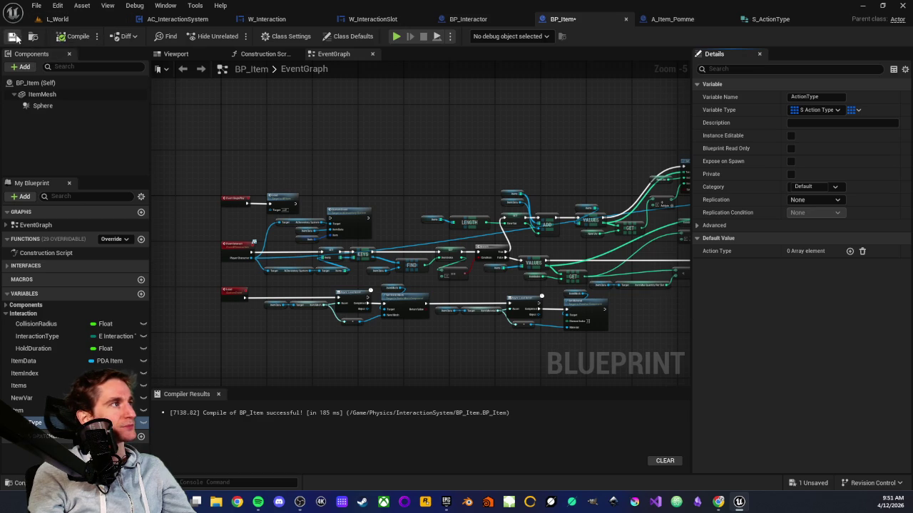
left_click(61, 19)
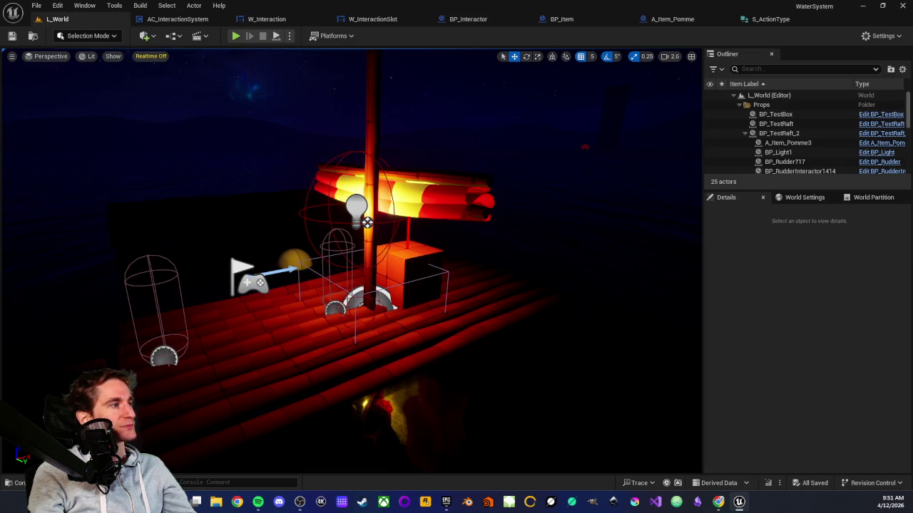
key("ctrl+space")
Create a PrimaryDataAsset-based blueprint class named PDA_ActionType in the InteractionSystem folder
right_click(481, 447)
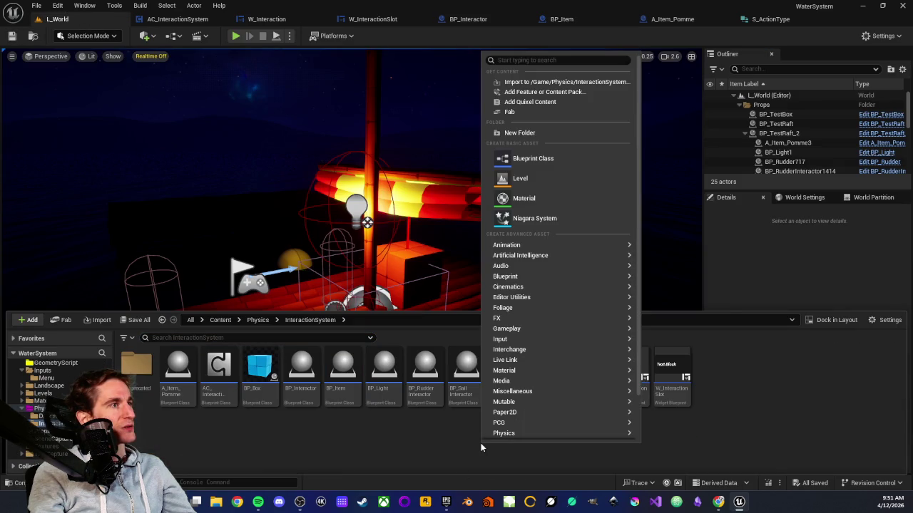
left_click(541, 159)
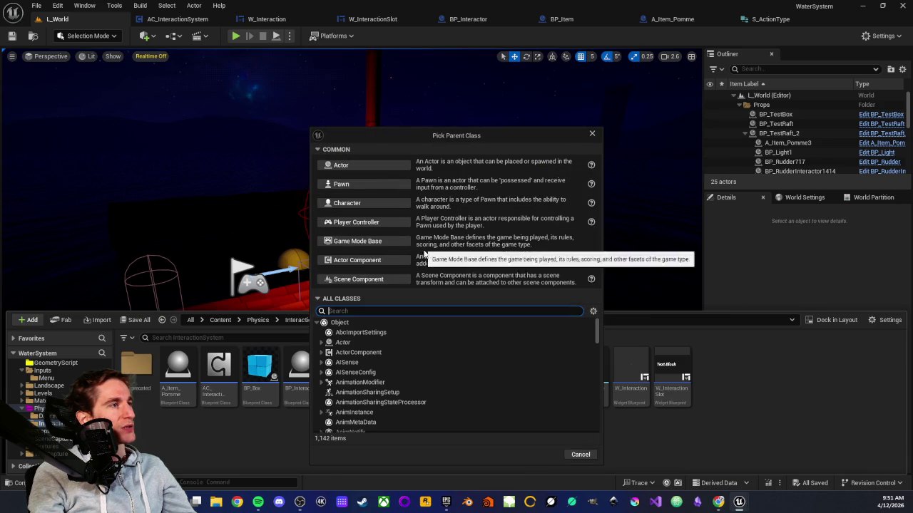
type("pr")
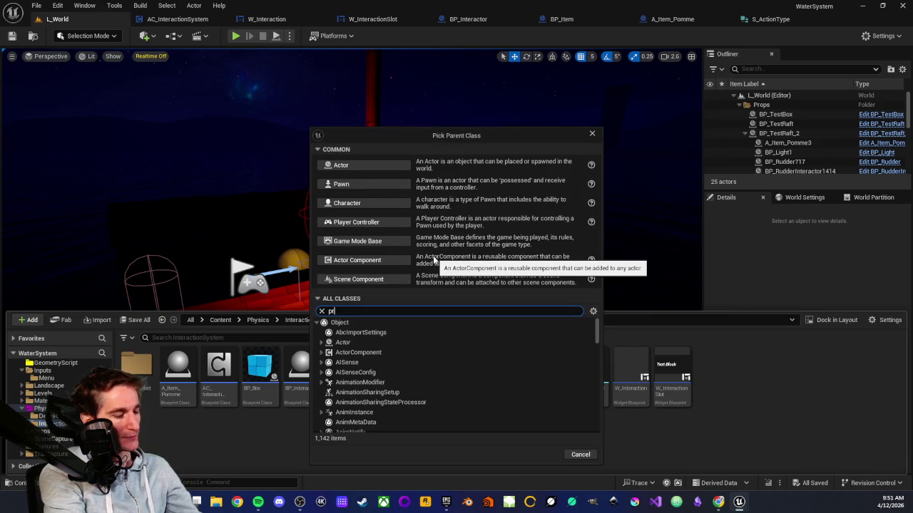
type("imary")
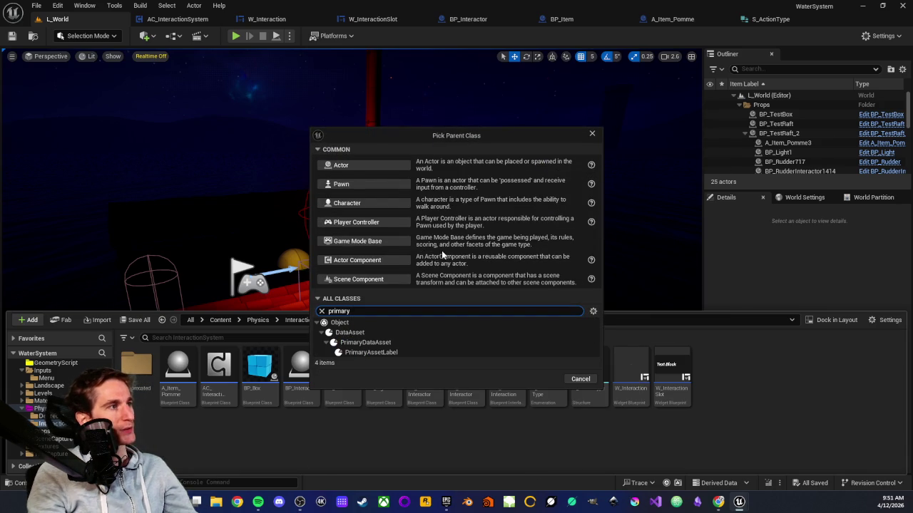
left_click(431, 342)
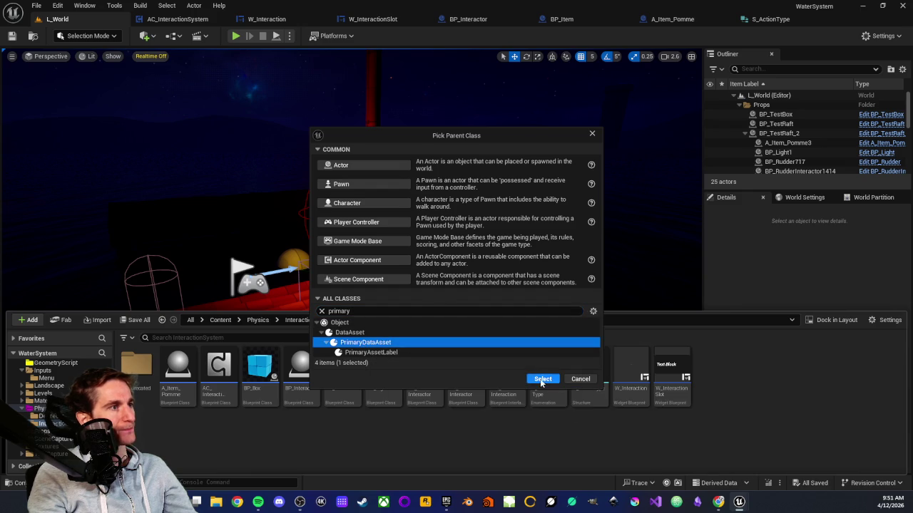
left_click(542, 379)
type("PD")
type("_A")
type("tion")
type("Type")
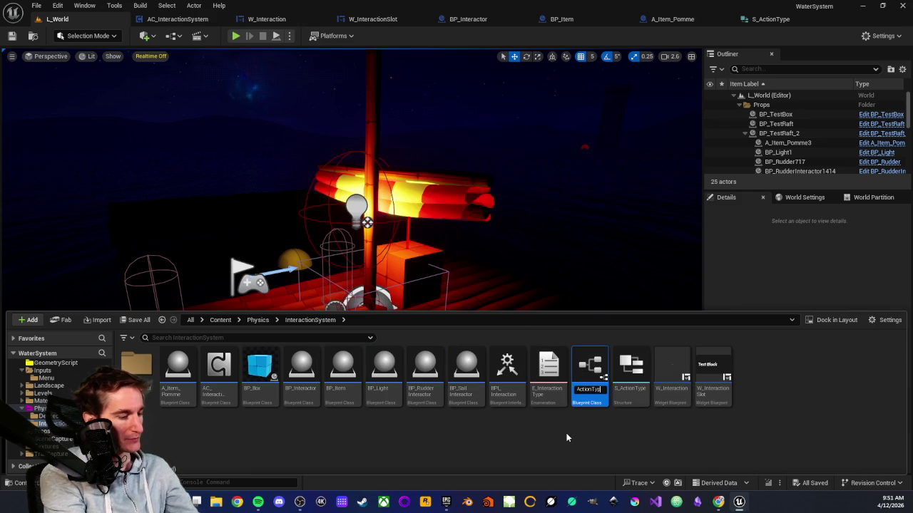
key("Return")
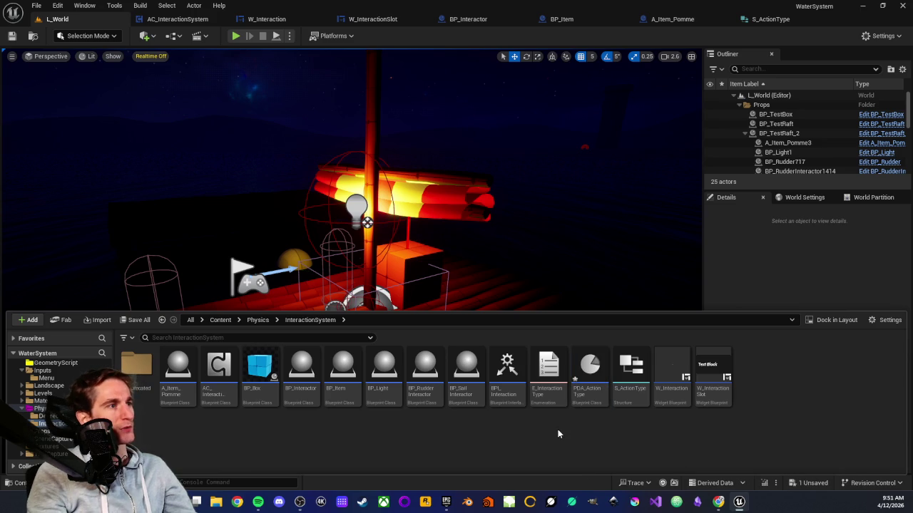
Open PDA_ActionType and add an ActionID variable of type Name
double_click(592, 393)
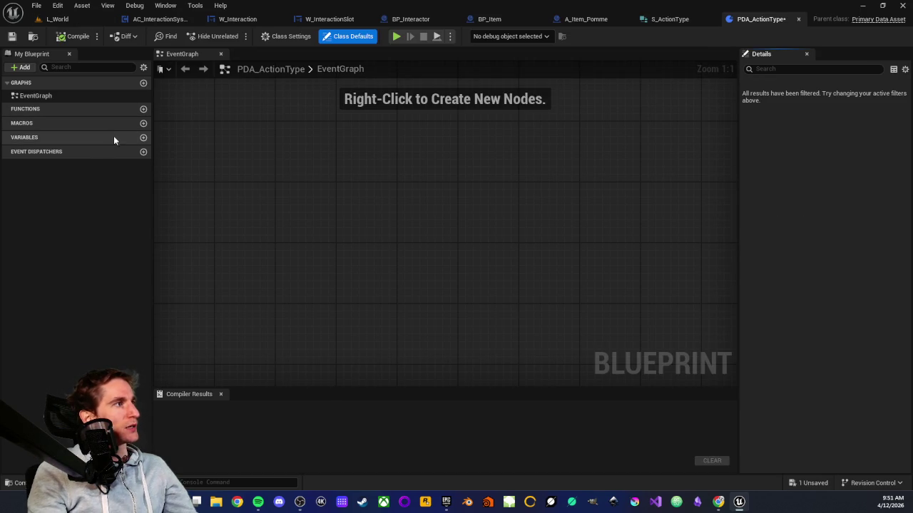
left_click(143, 138)
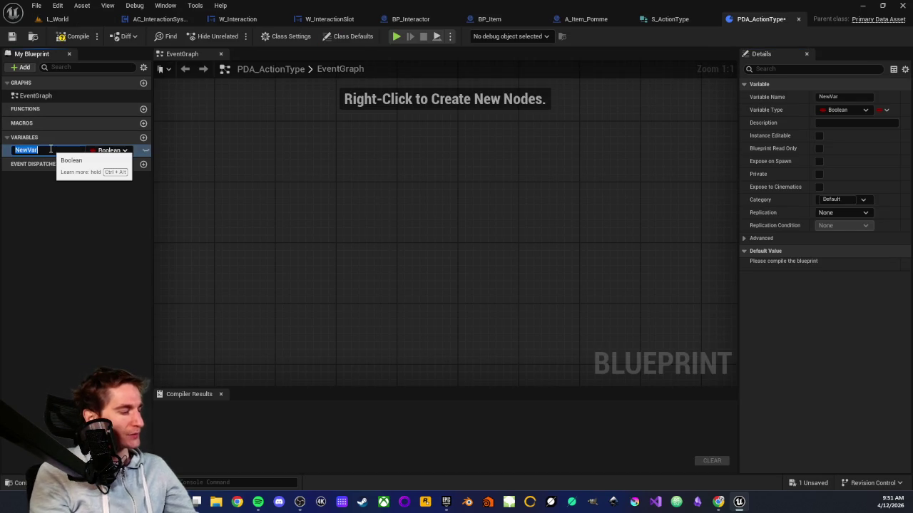
type("ActionID")
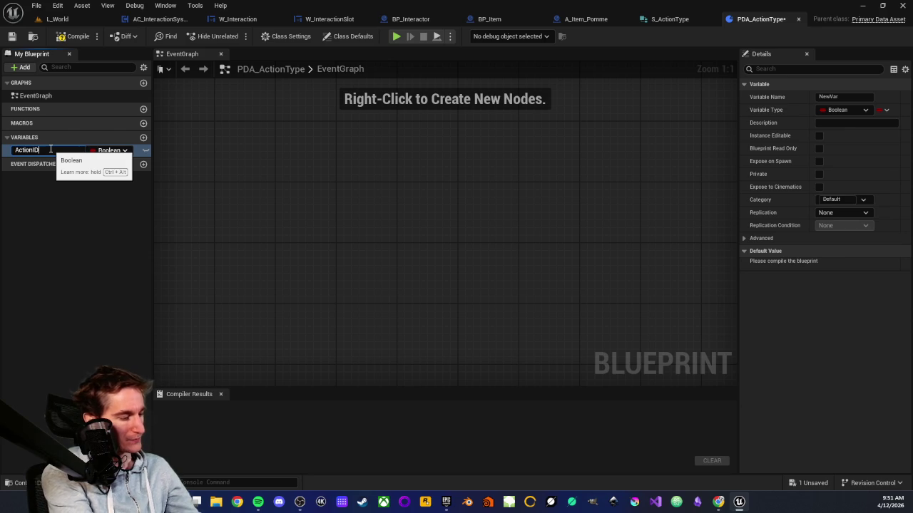
key("Return")
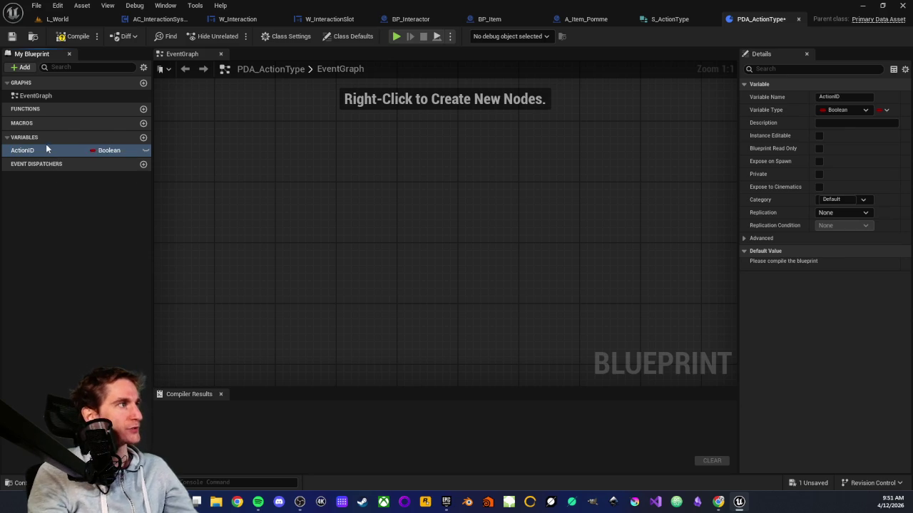
left_click(124, 152)
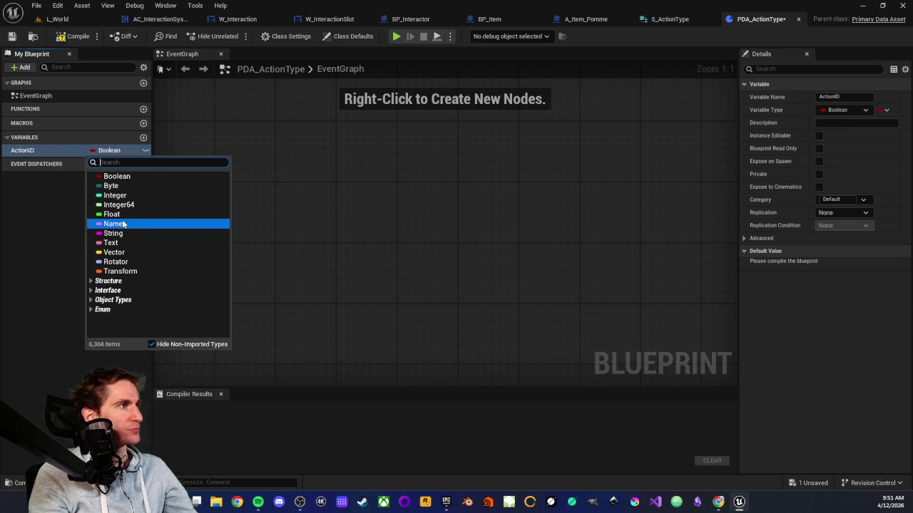
left_click(116, 223)
Add an ActionName variable of type Text, then compile and save PDA_ActionType
left_click(143, 137)
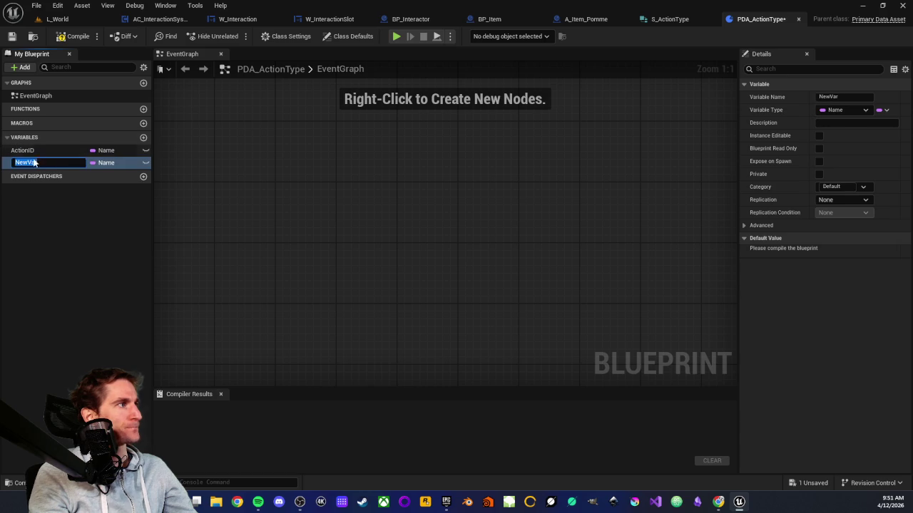
type("Act")
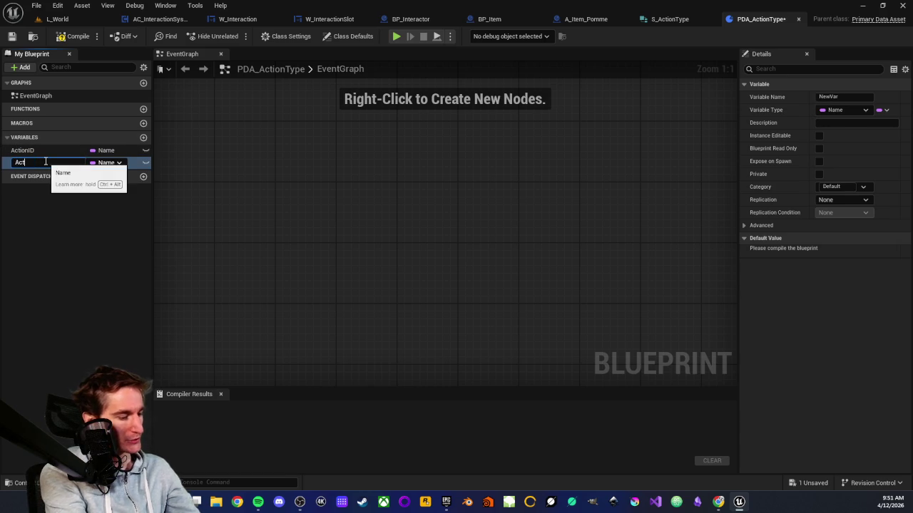
type("ionName")
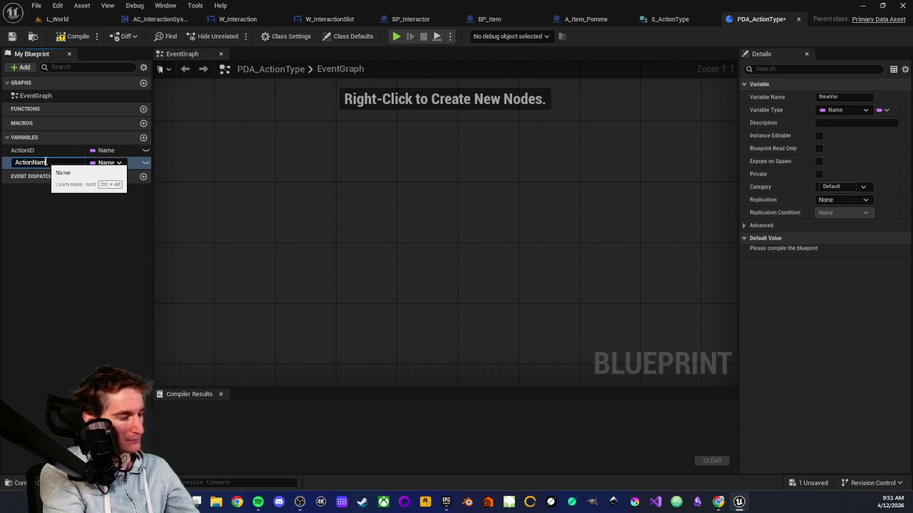
key("Return")
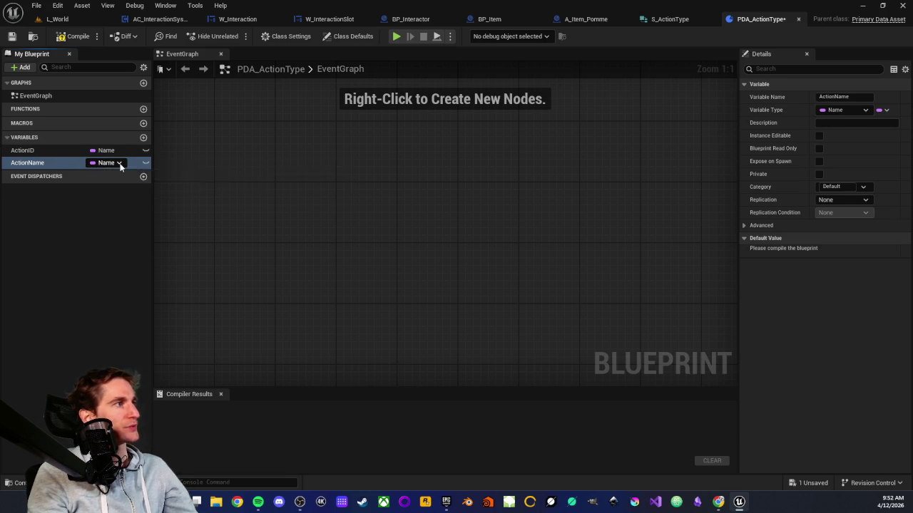
left_click(118, 163)
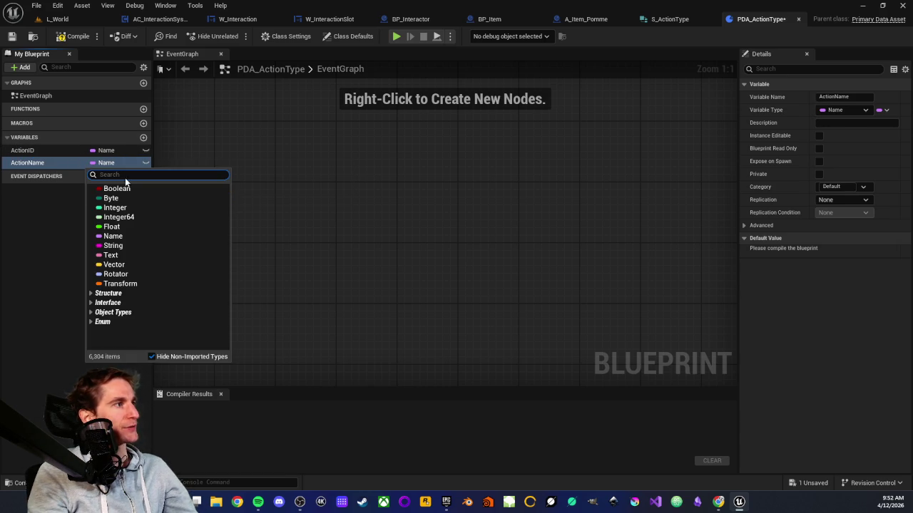
left_click(114, 255)
left_click(74, 37)
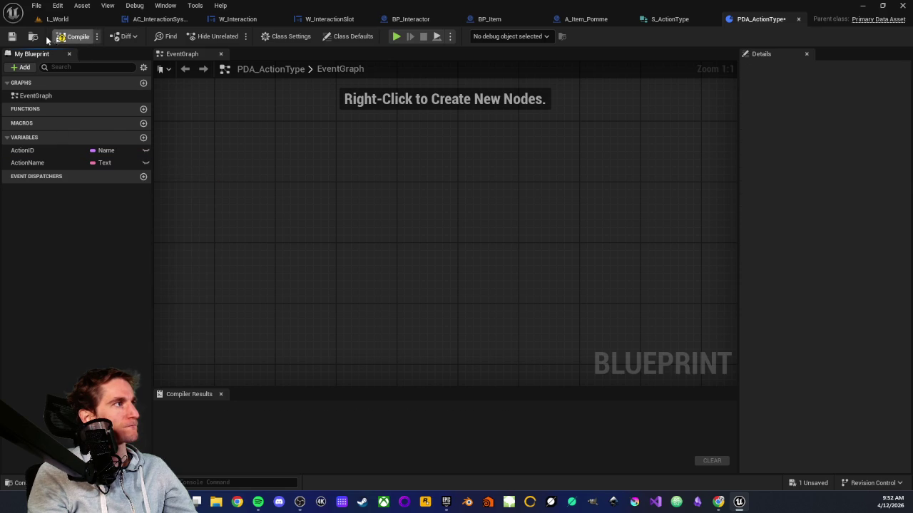
left_click(10, 37)
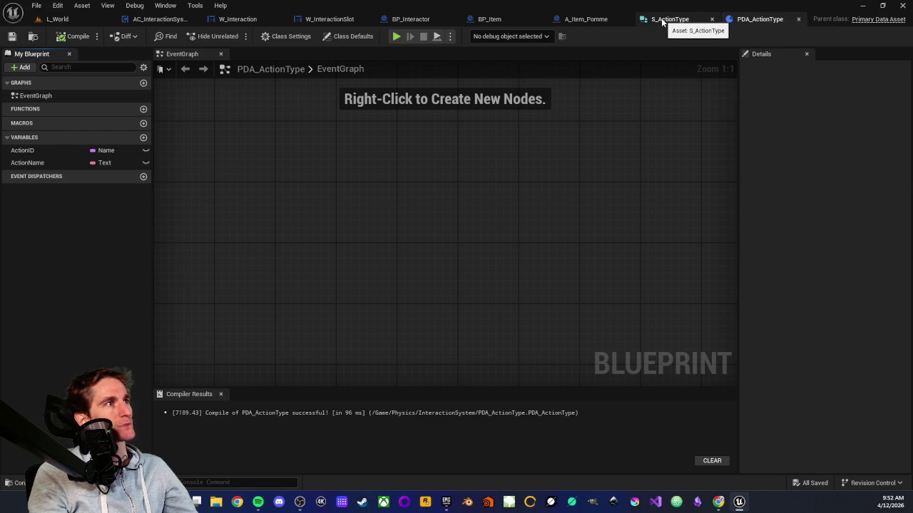
left_click(16, 483)
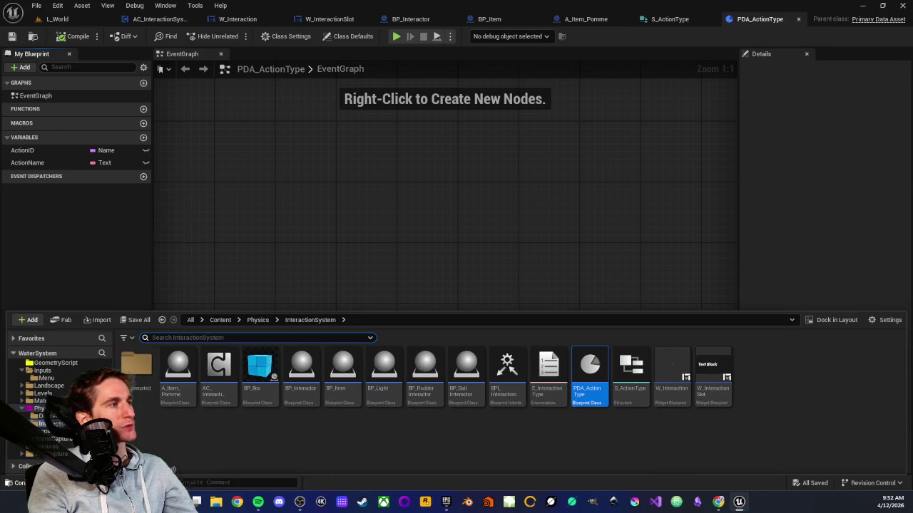
Create a PDA_ActionType data asset named DA_Action in InteractionSystem and open it
right_click(579, 424)
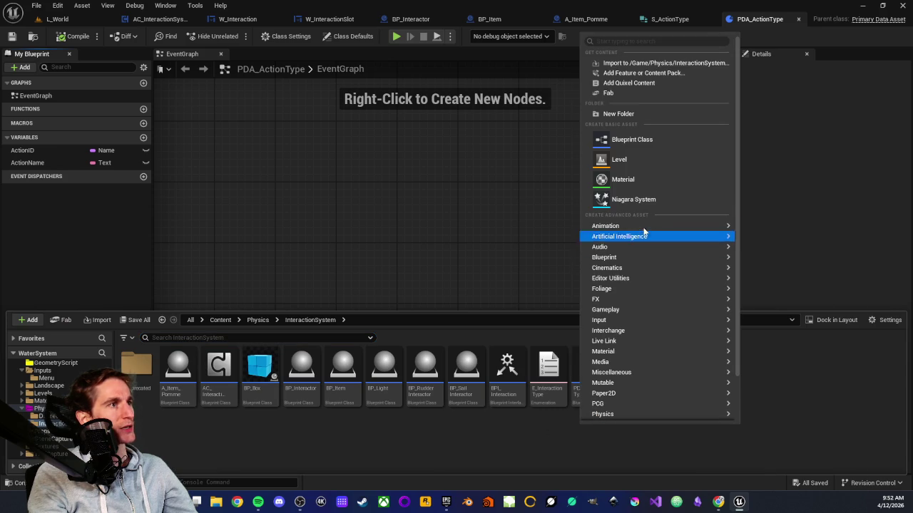
mouse_move(671, 373)
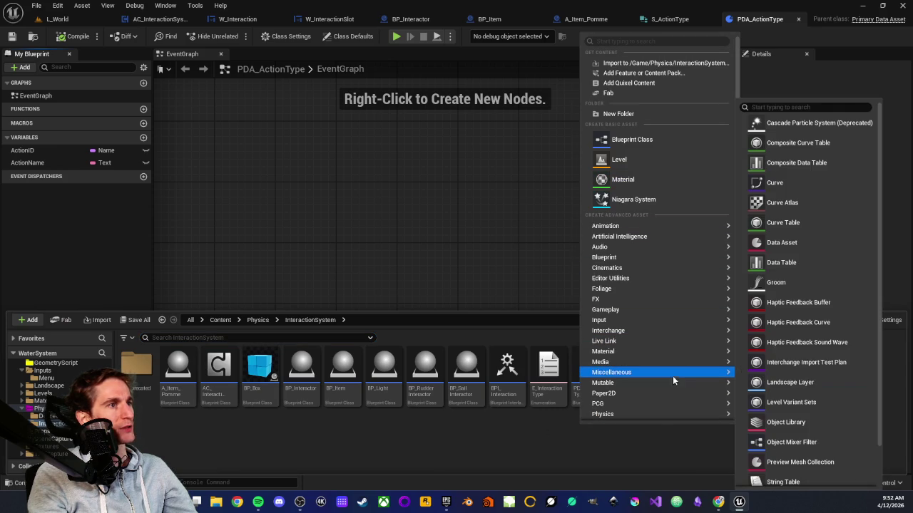
left_click(791, 244)
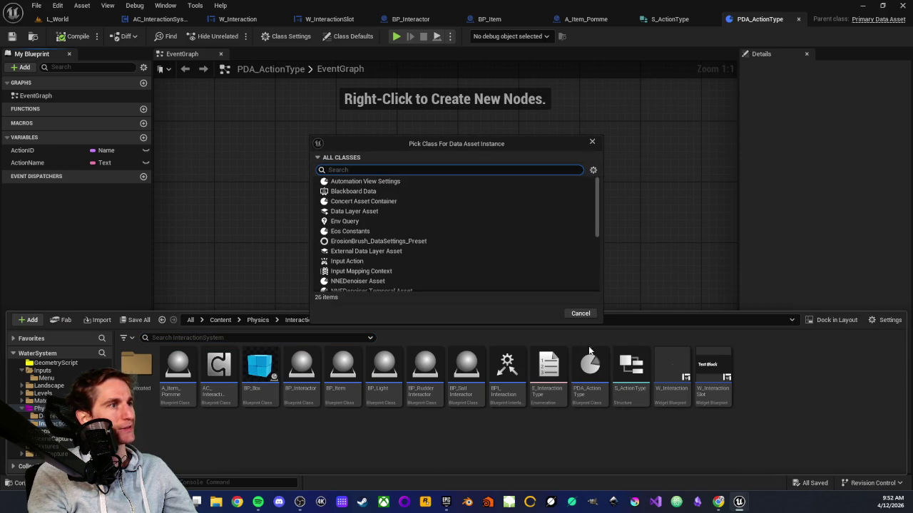
type("ac")
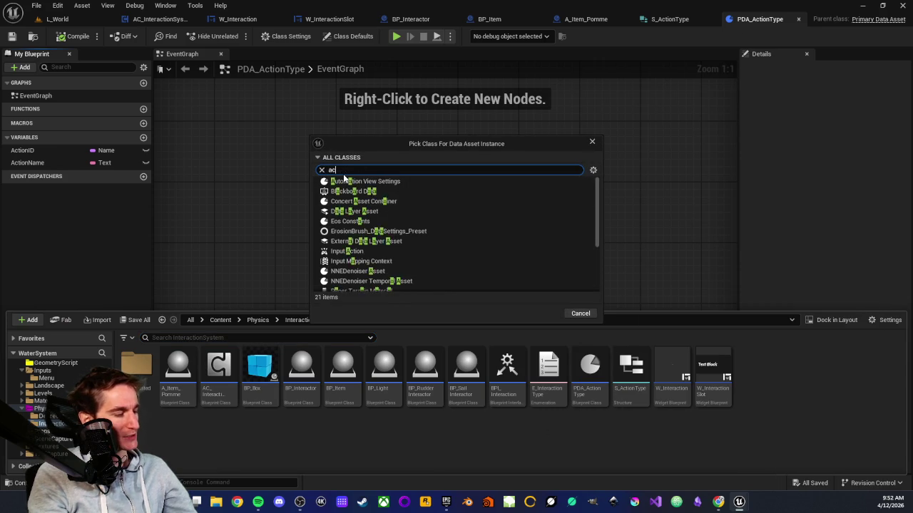
type("tion")
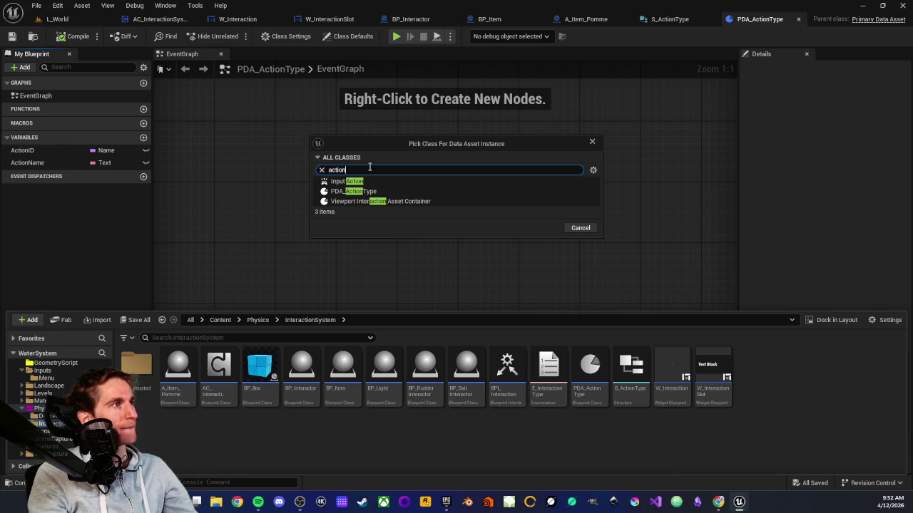
left_click(361, 191)
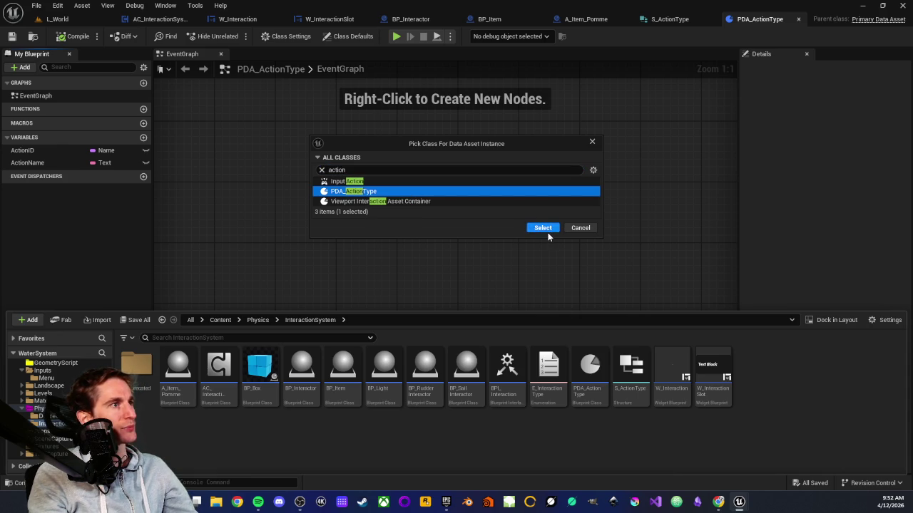
left_click(544, 229)
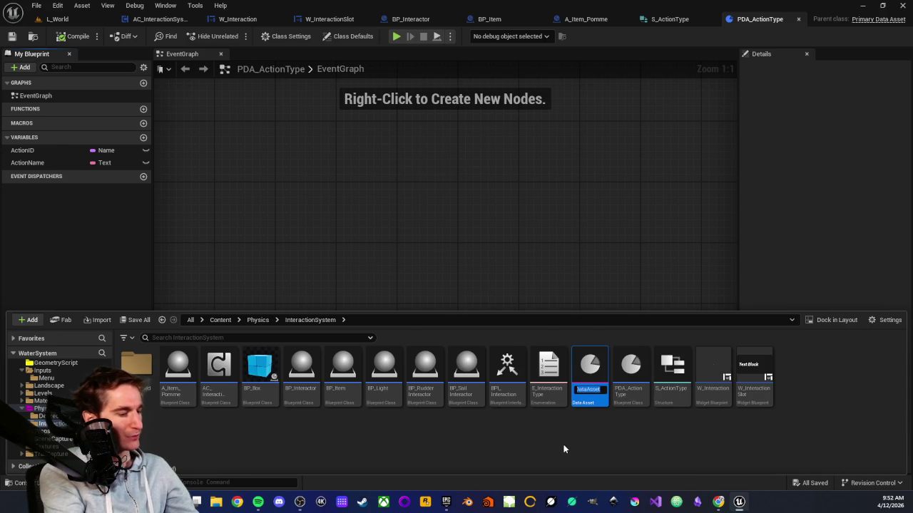
type("DA_A")
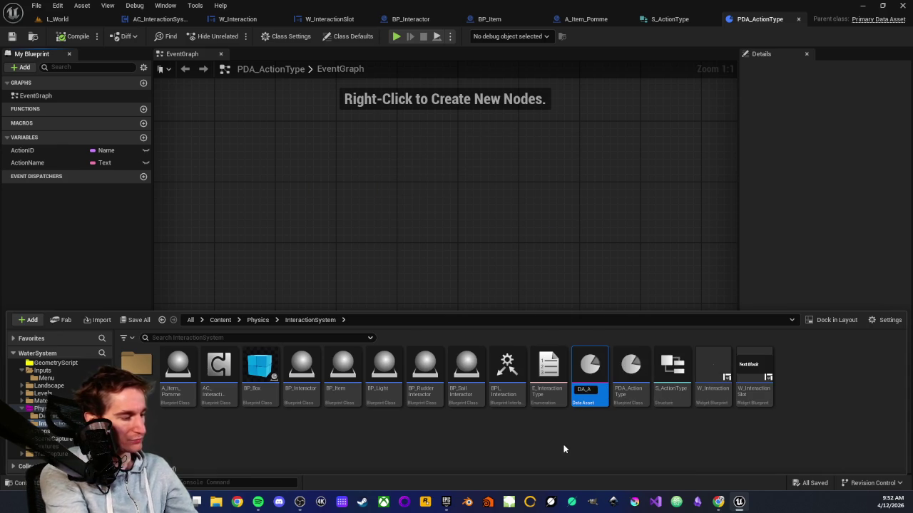
type("ction")
key("Return")
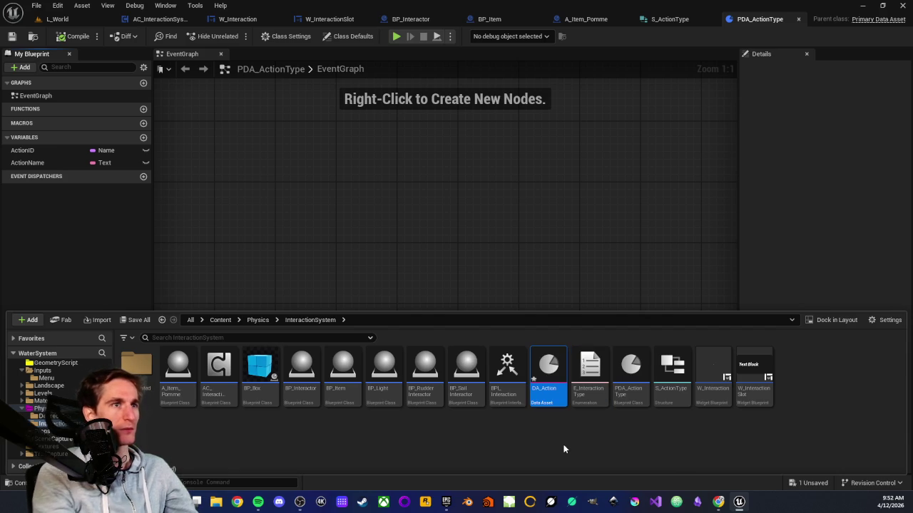
left_click(560, 441)
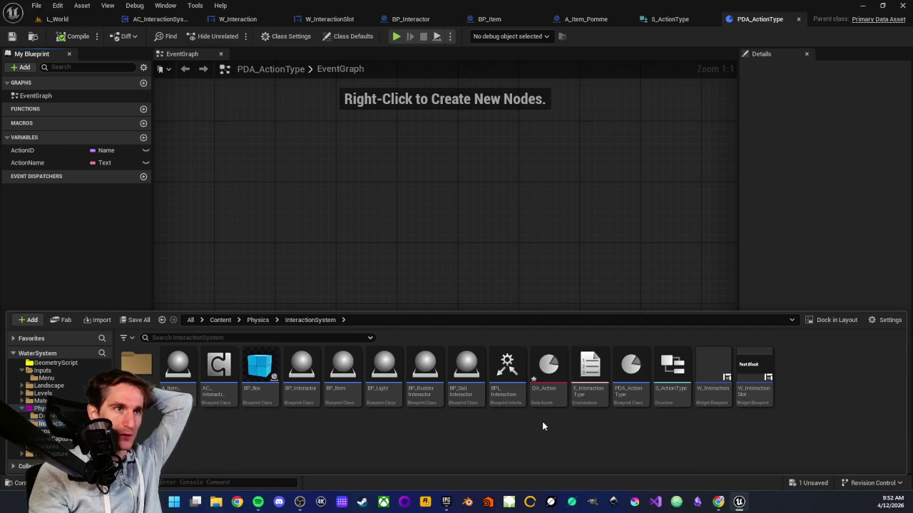
left_click(546, 392)
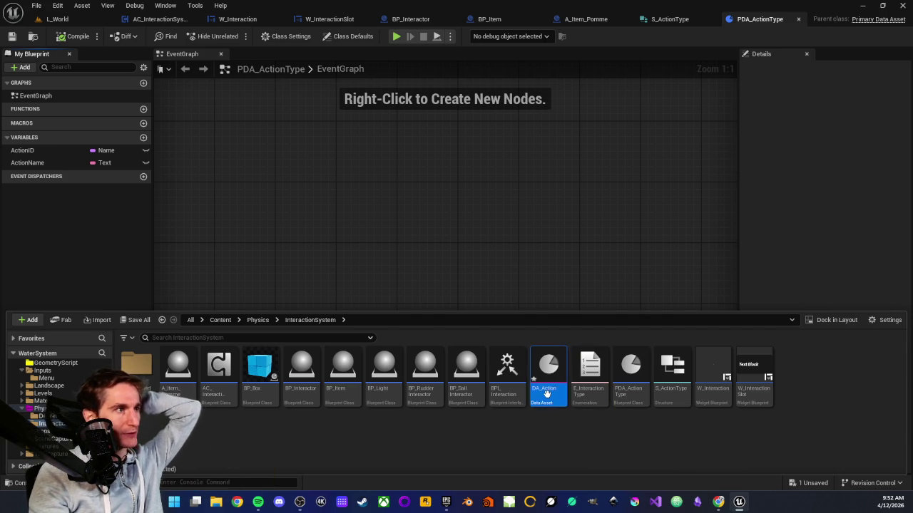
double_click(547, 392)
Enter 'Action' as DA_Action's Action ID and Action Name, save, and close its editor
left_click(390, 96)
type("ActionID")
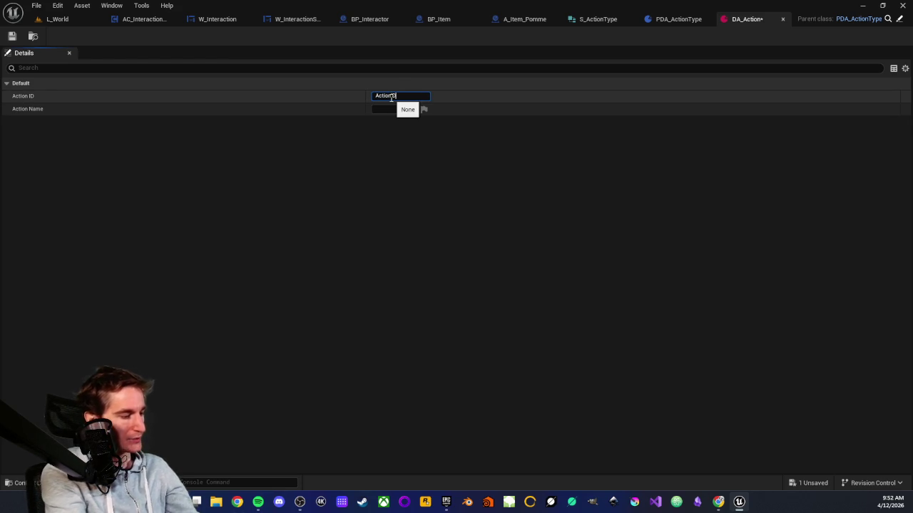
key("Return")
left_click(405, 97)
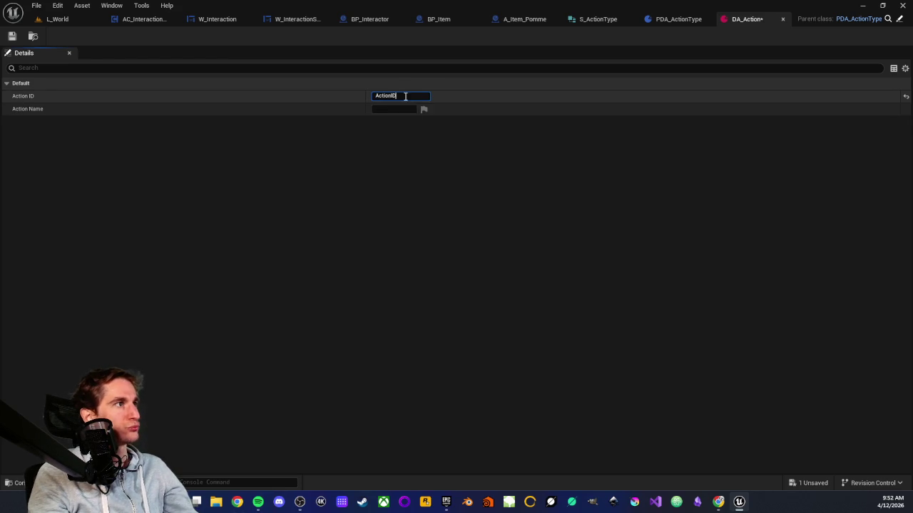
left_click(395, 109)
type("Action")
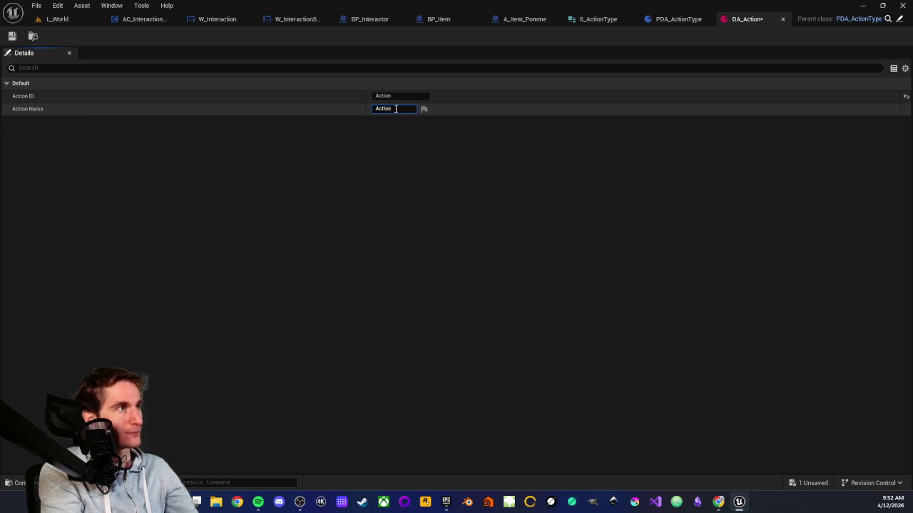
double_click(396, 109)
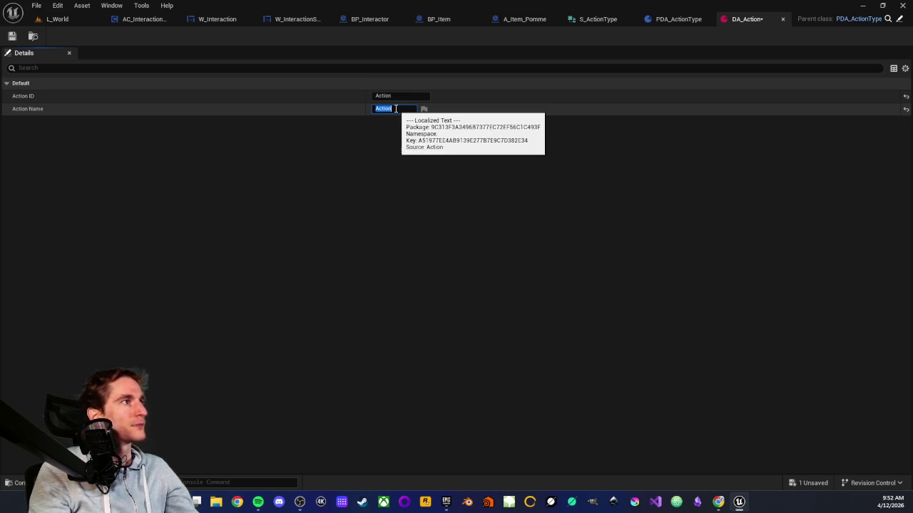
left_click(371, 161)
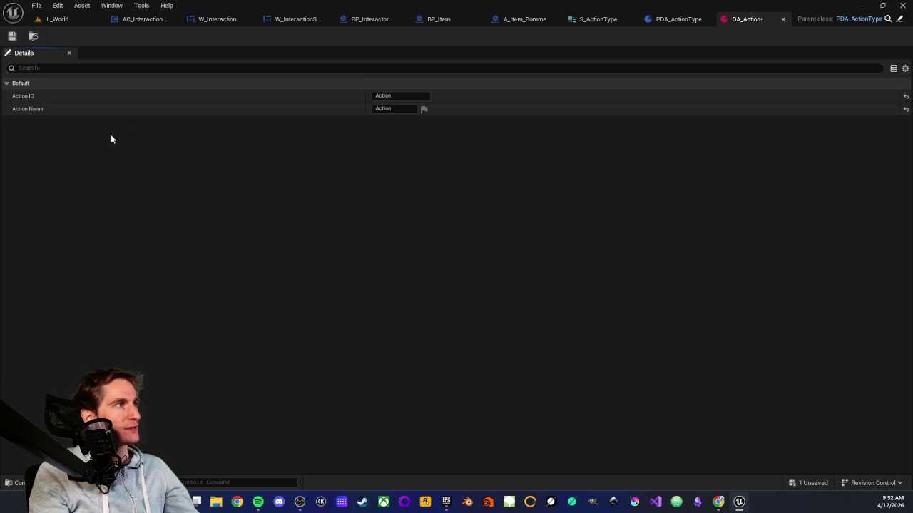
left_click(12, 36)
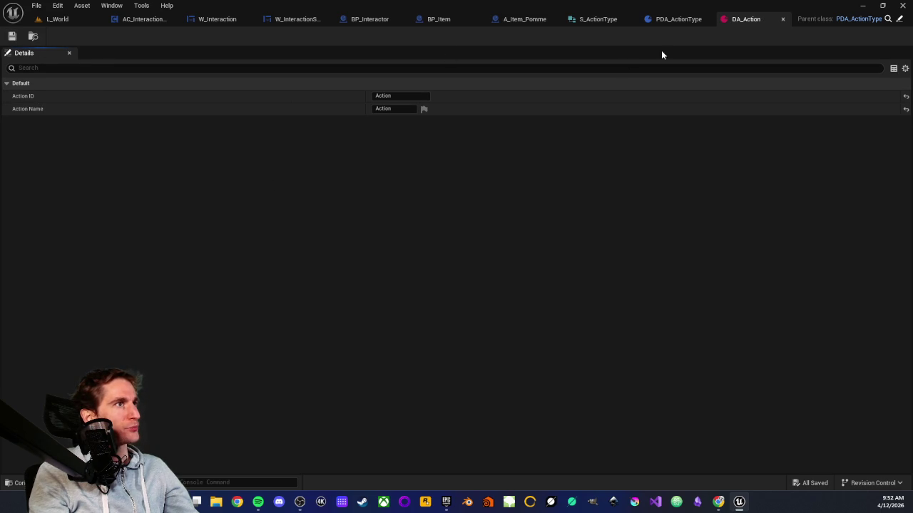
middle_click(752, 24)
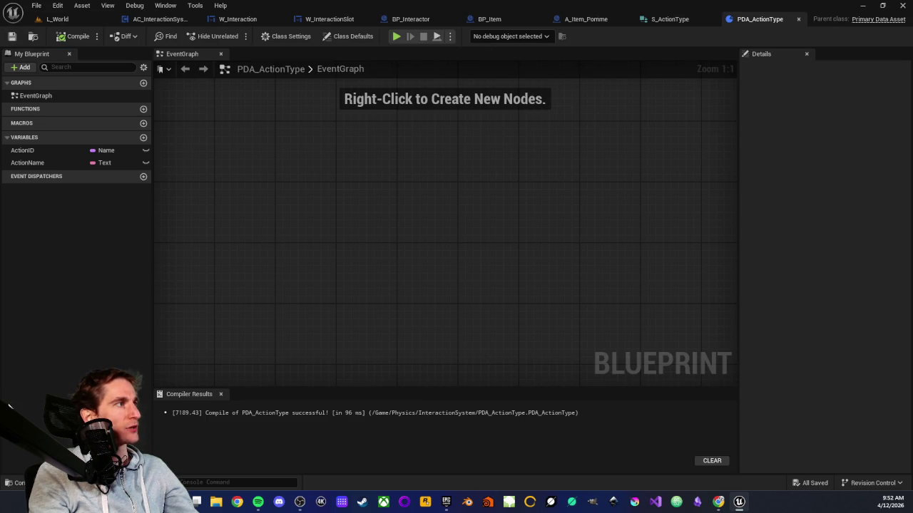
Duplicate DA_Action and rename the copy to DA_TurnOn
left_click(14, 483)
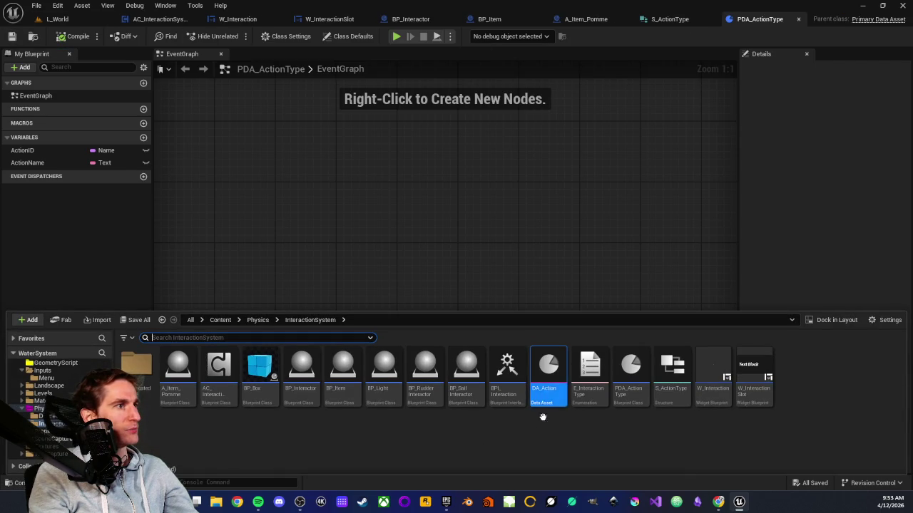
key("ctrl+d")
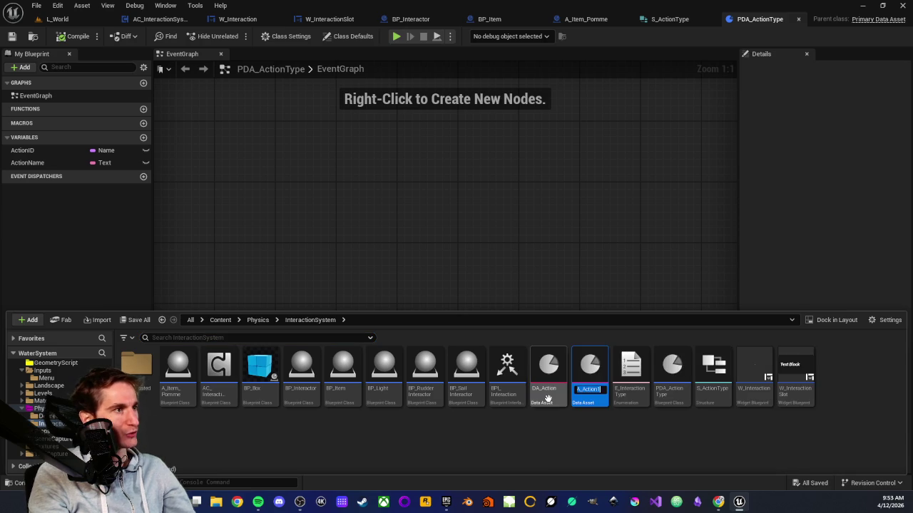
key("BackSpace")
key("BackSpace")
key("BackSpace")
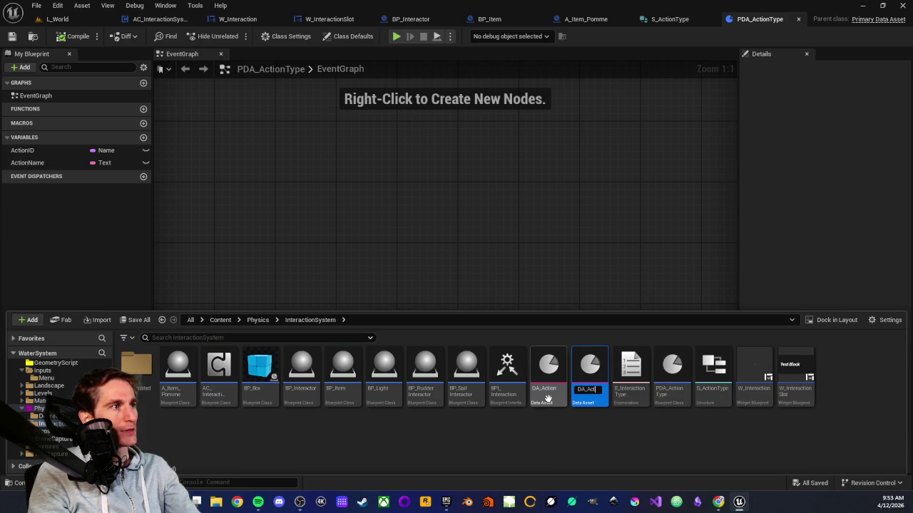
key("BackSpace")
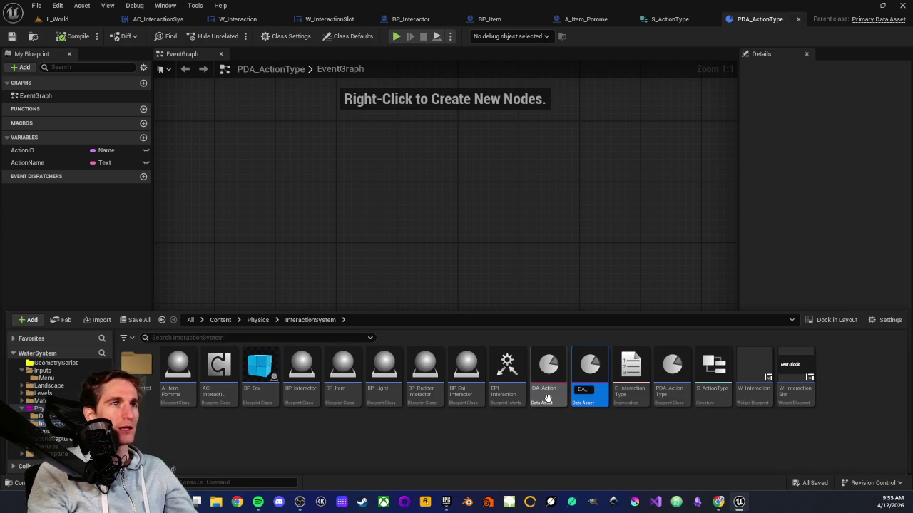
key("Return")
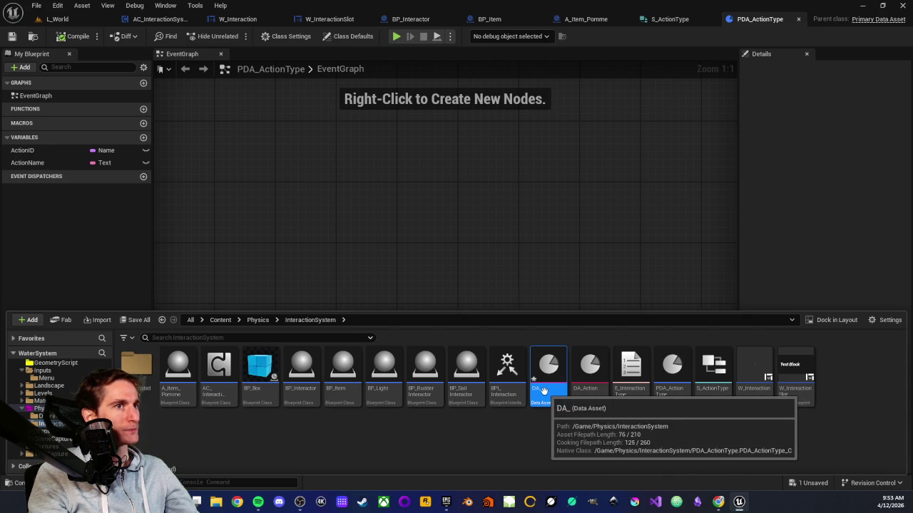
left_click(536, 389)
type("TurnOn")
key("Return")
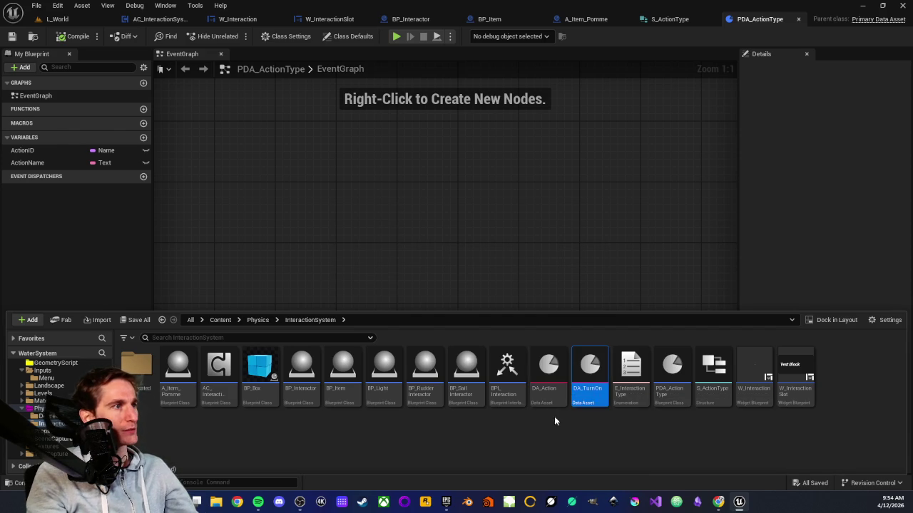
Give DA_TurnOn Action ID 'TurnOn' and Action Name 'Turn on', save, and close it
double_click(589, 374)
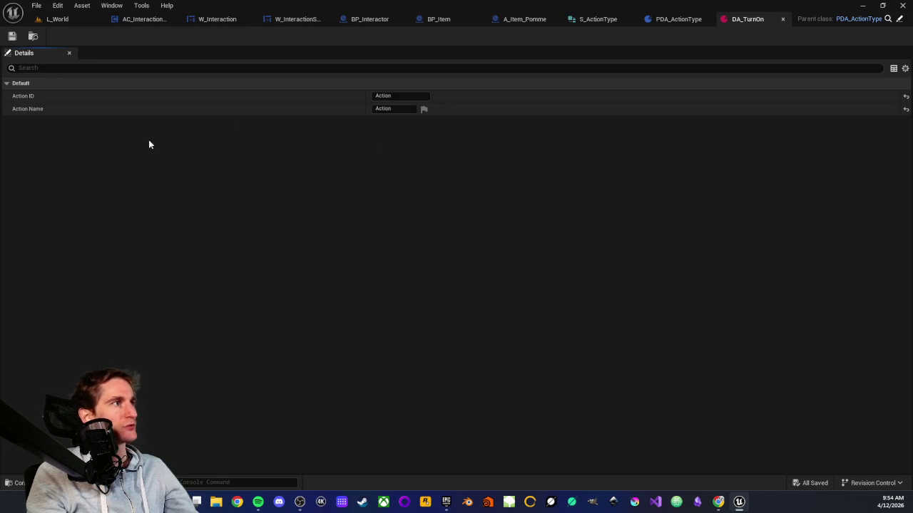
left_click(401, 96)
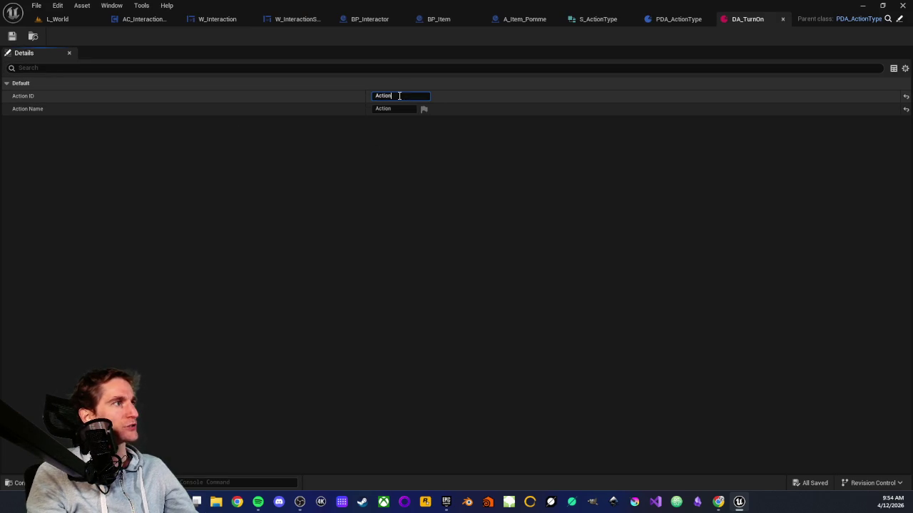
type("TurnOn")
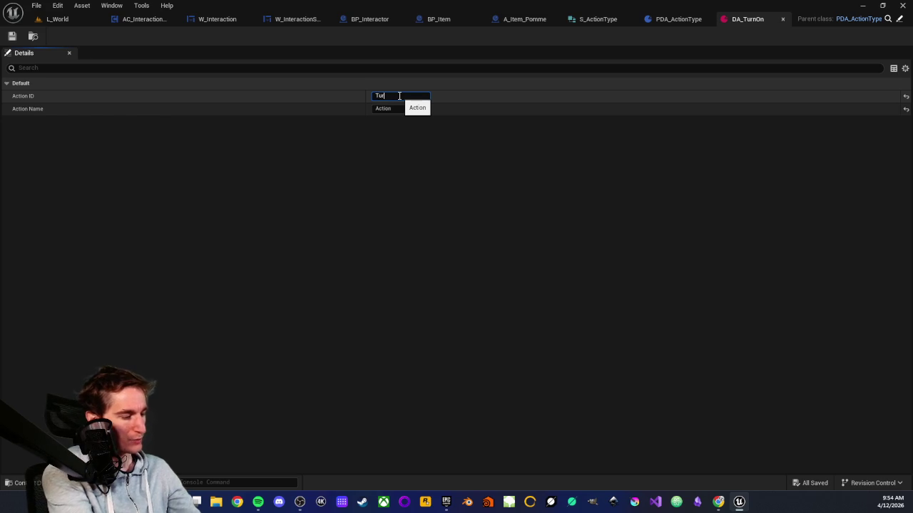
key("Return")
left_click(394, 109)
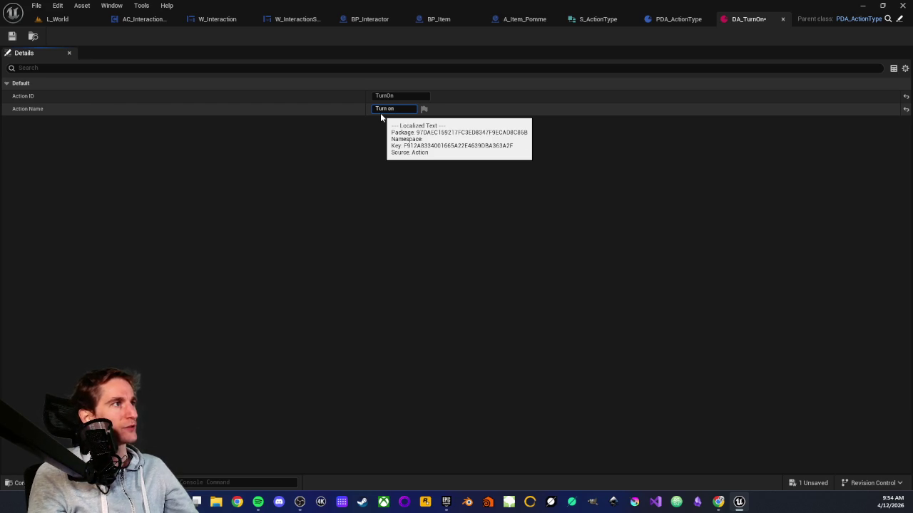
key("Return")
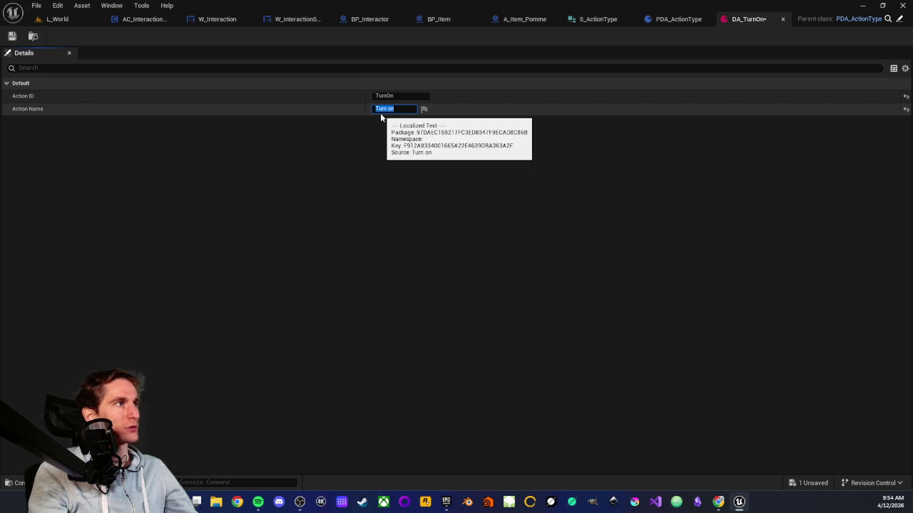
left_click(371, 131)
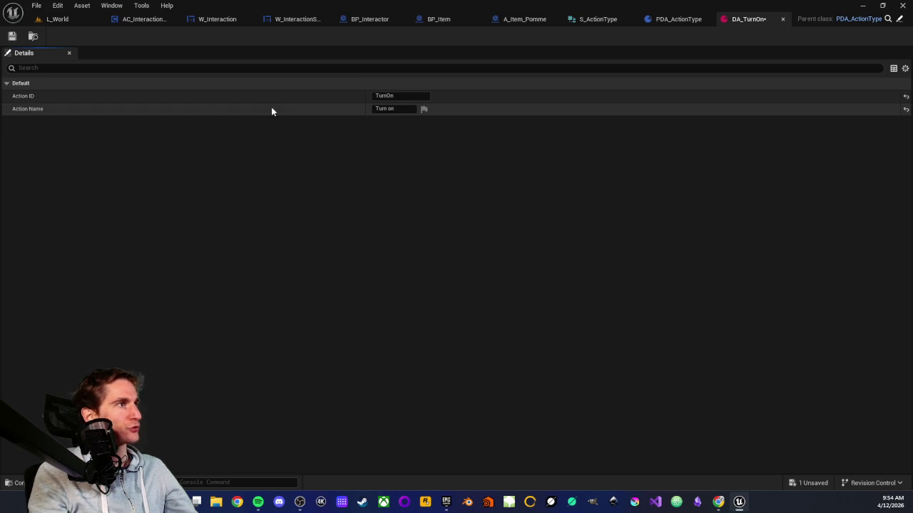
left_click(396, 96)
left_click(346, 133)
left_click(12, 36)
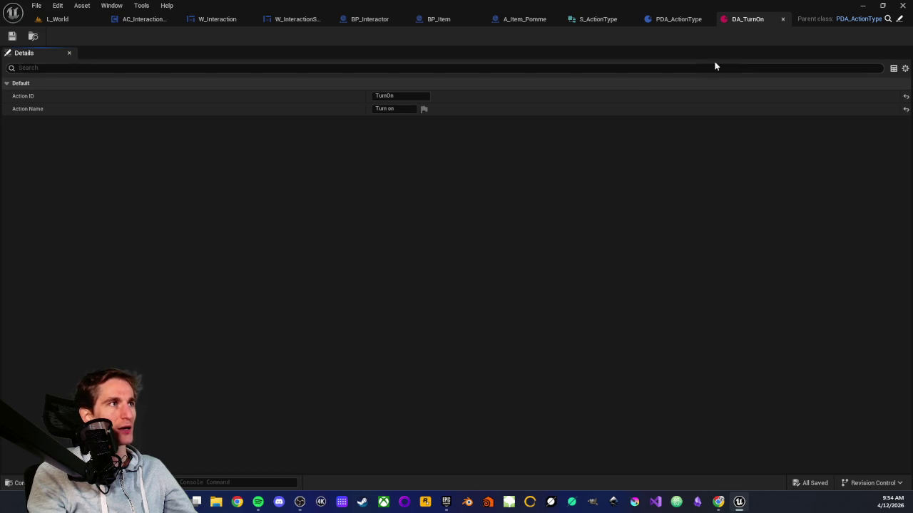
middle_click(746, 21)
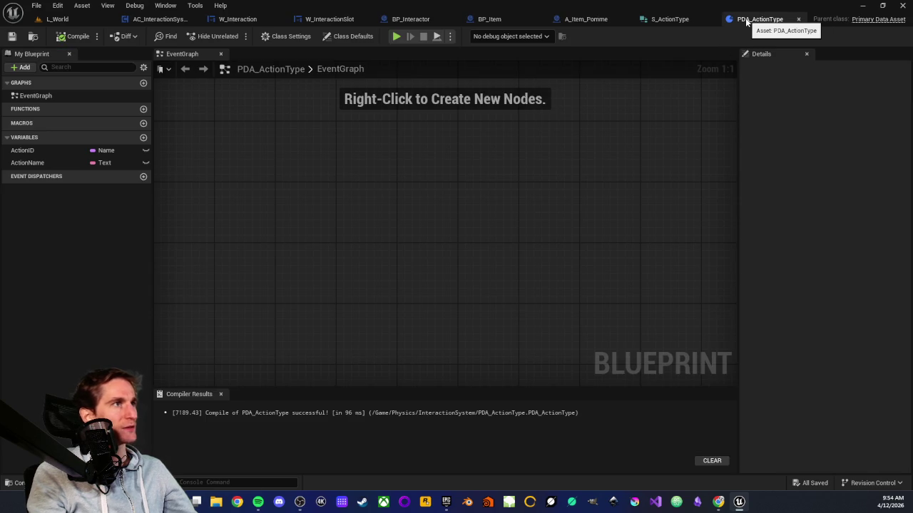
Close the PDA_ActionType and S_ActionType editors and return to BP_Item's event graph
middle_click(746, 20)
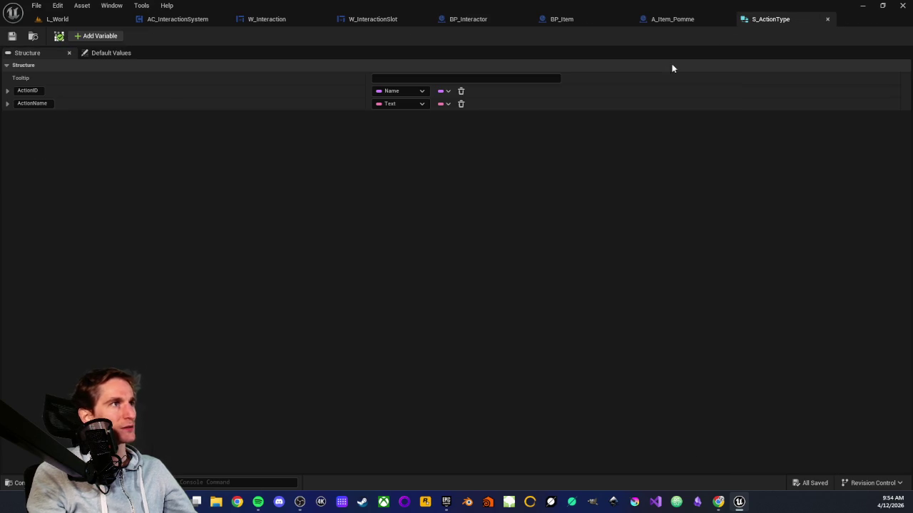
middle_click(777, 21)
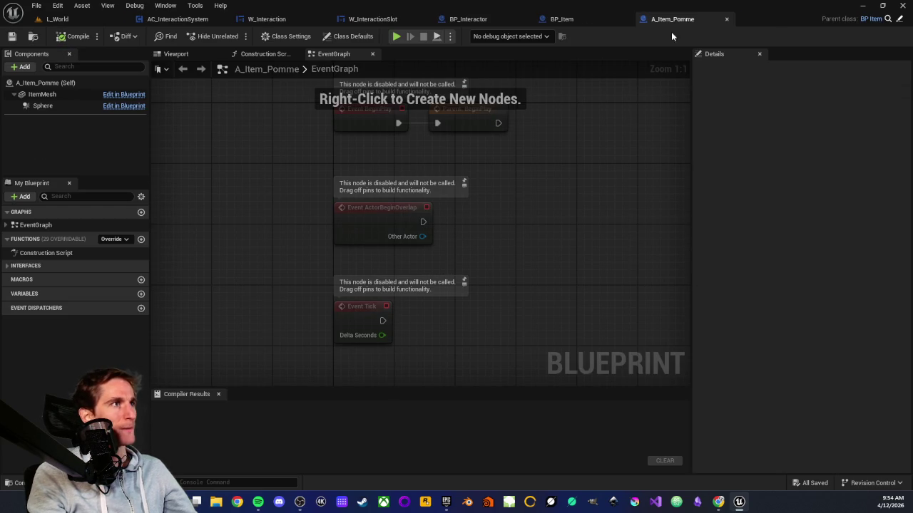
scroll(281, 195, "down", 1)
mouse_move(274, 197)
left_mouse_down()
mouse_move(300, 215)
mouse_move(269, 223)
left_mouse_up()
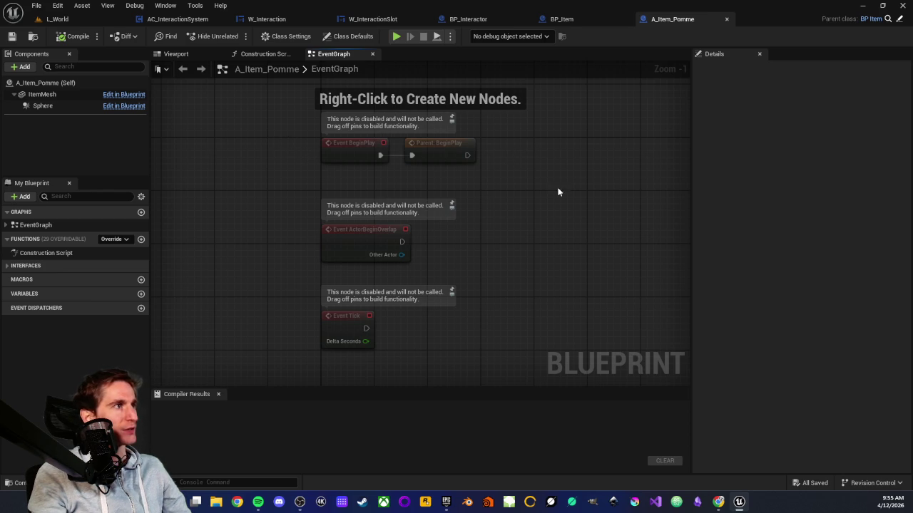
left_click(574, 20)
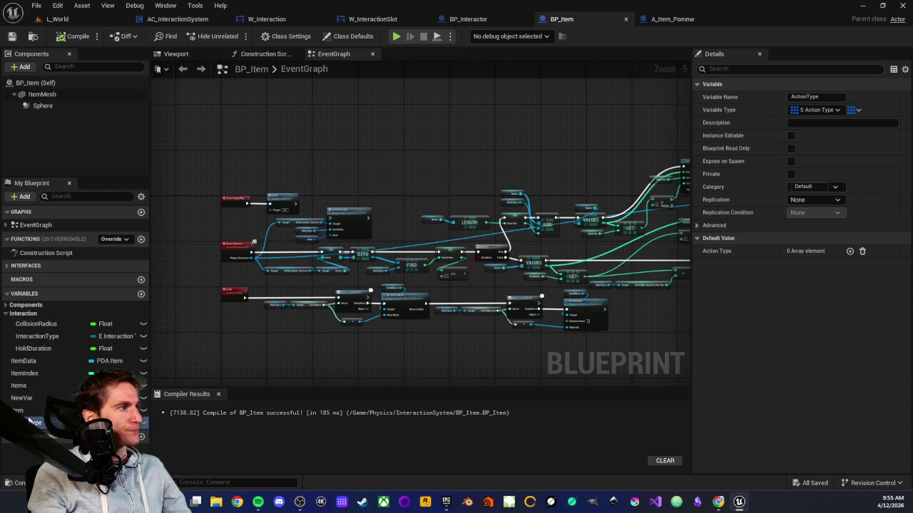
Move BP_Item's ActionType variable into the Interaction category
left_click_drag(31, 397, 24, 314)
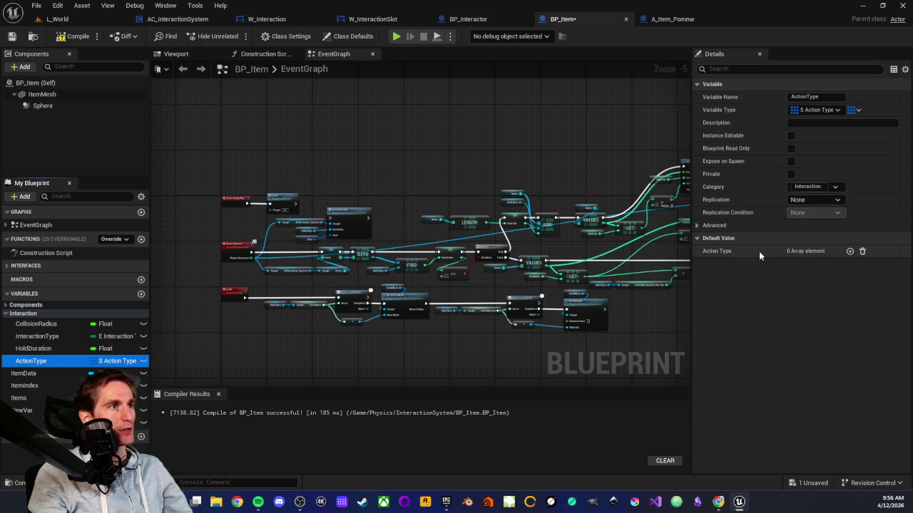
left_click(44, 348)
left_click(41, 361)
key("Delete")
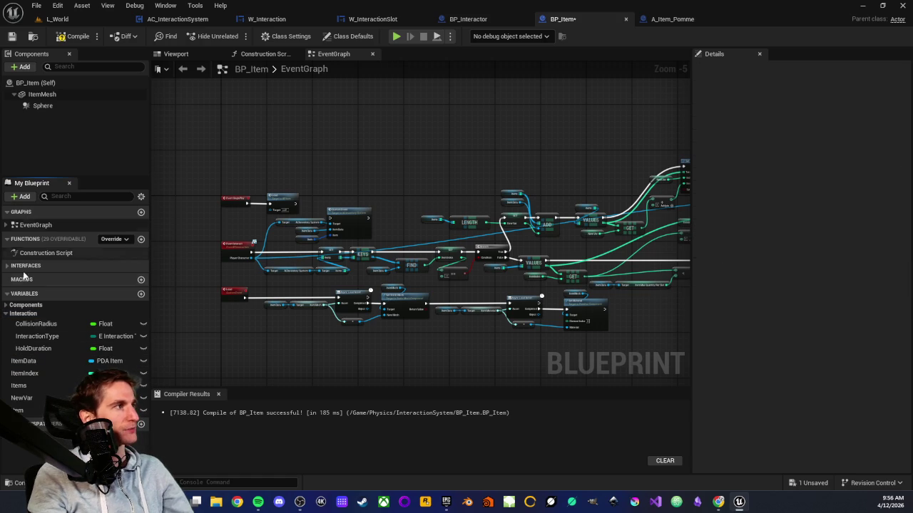
key("ctrl+z")
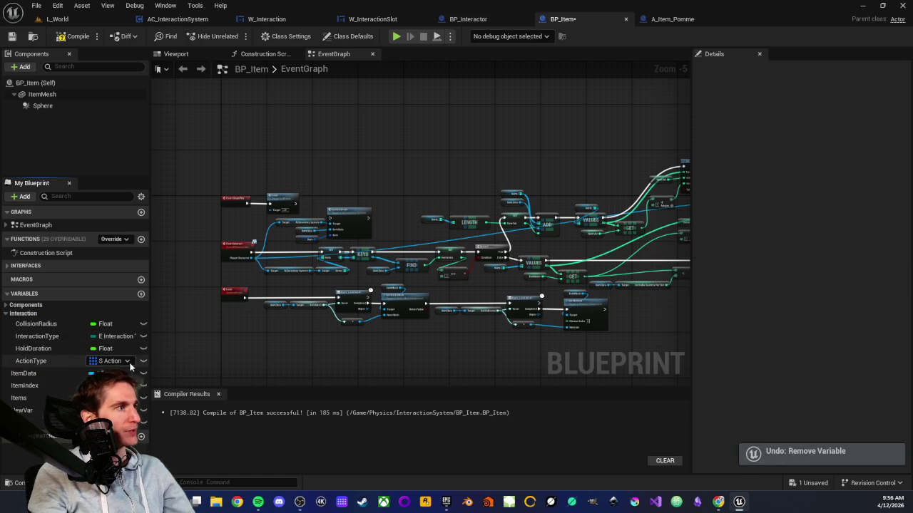
Change ActionType to a PDA Action Type array and compile BP_Item
left_click(130, 363)
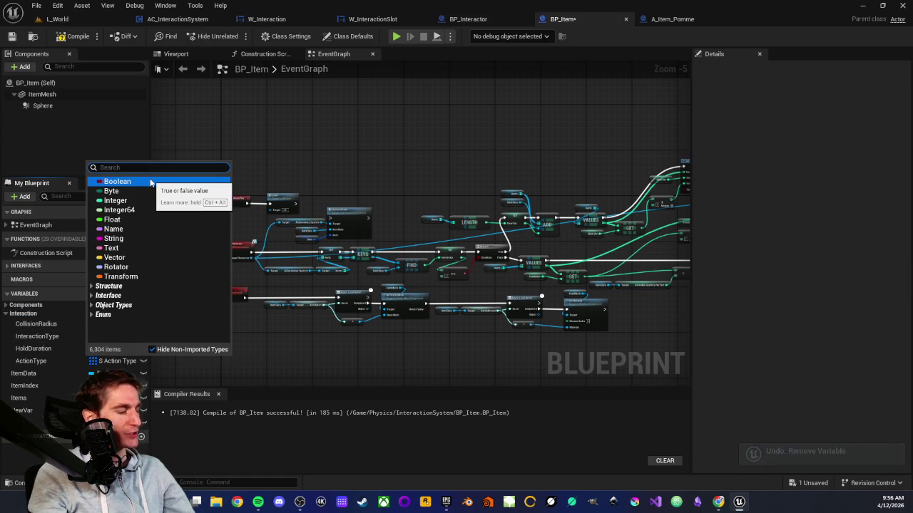
type("pda")
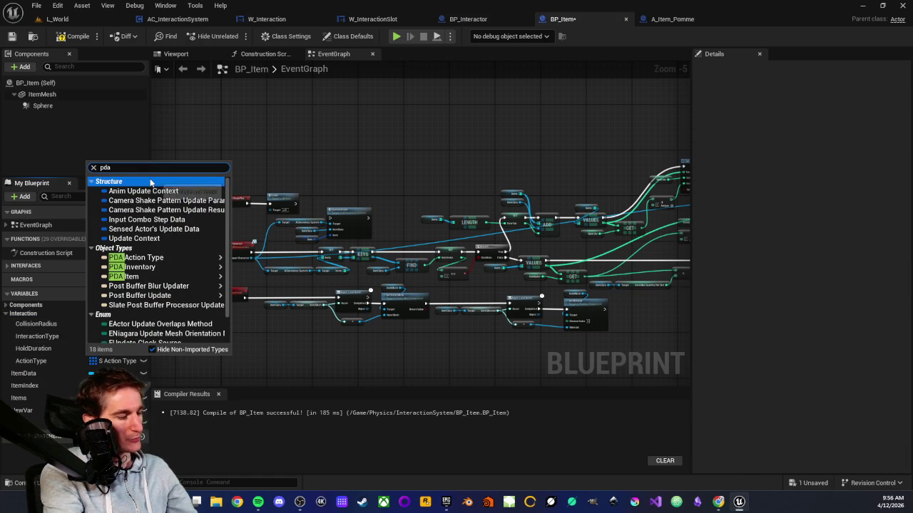
type(" action")
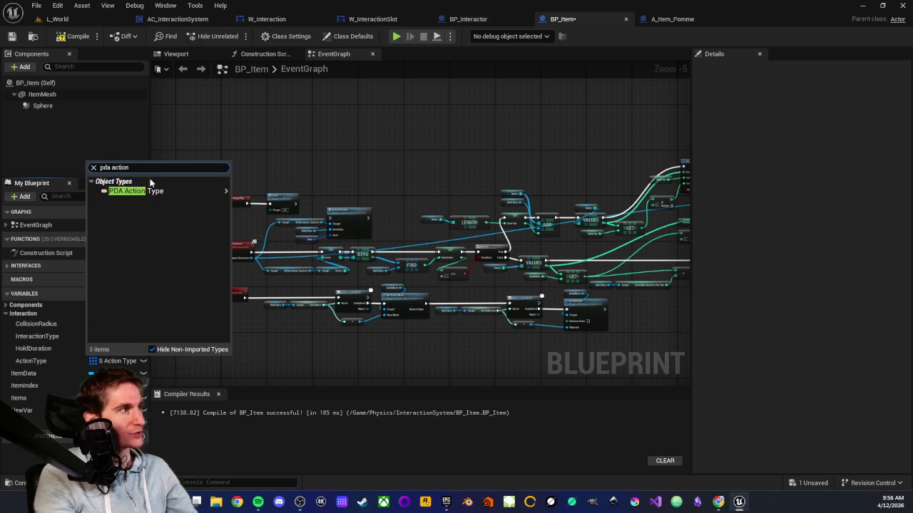
mouse_move(154, 195)
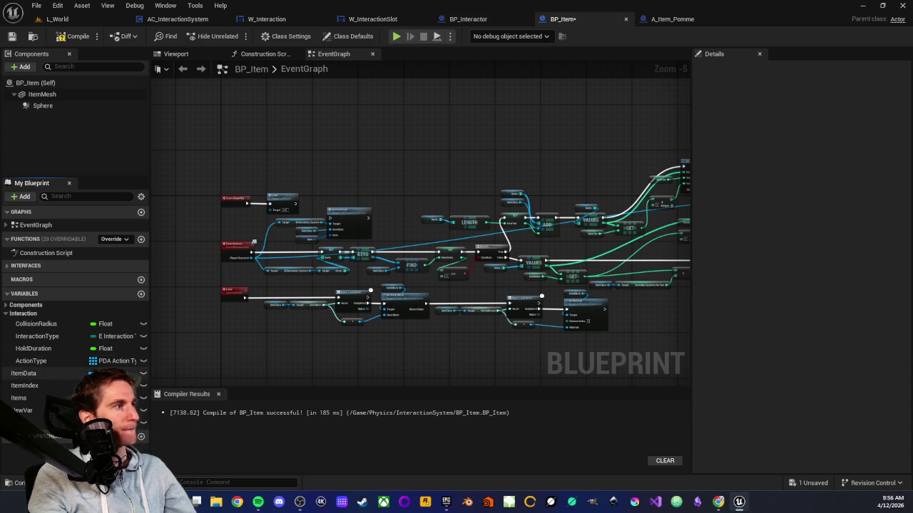
left_click(12, 37)
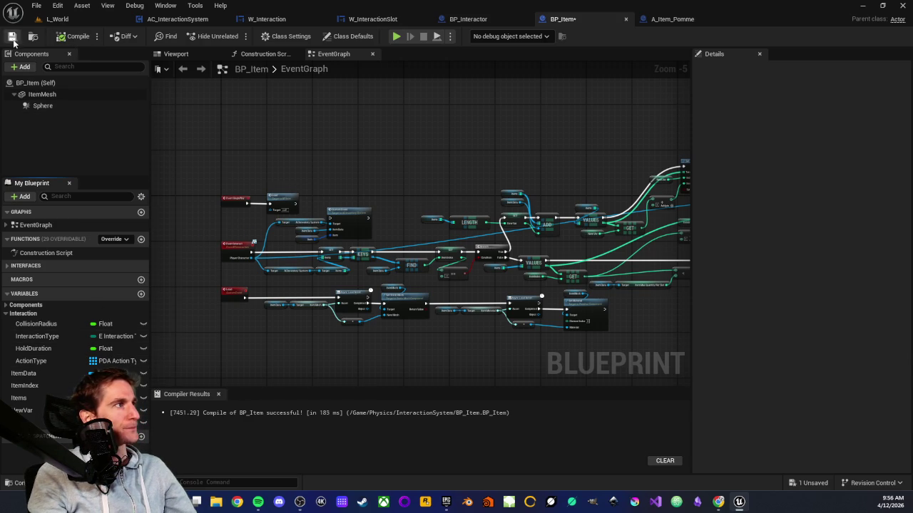
Save BP_Item and add DA_TurnOn as the first default element of its ActionType array
left_click(32, 361)
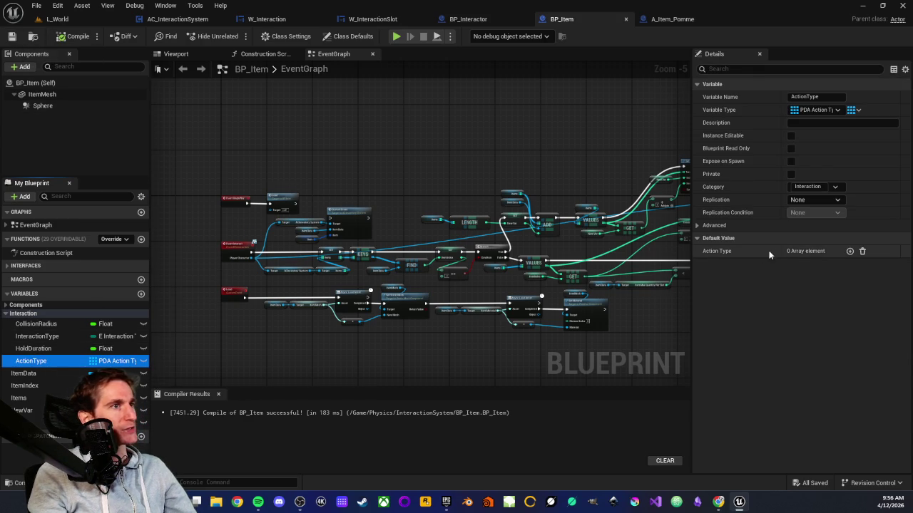
left_click(848, 251)
left_click(832, 266)
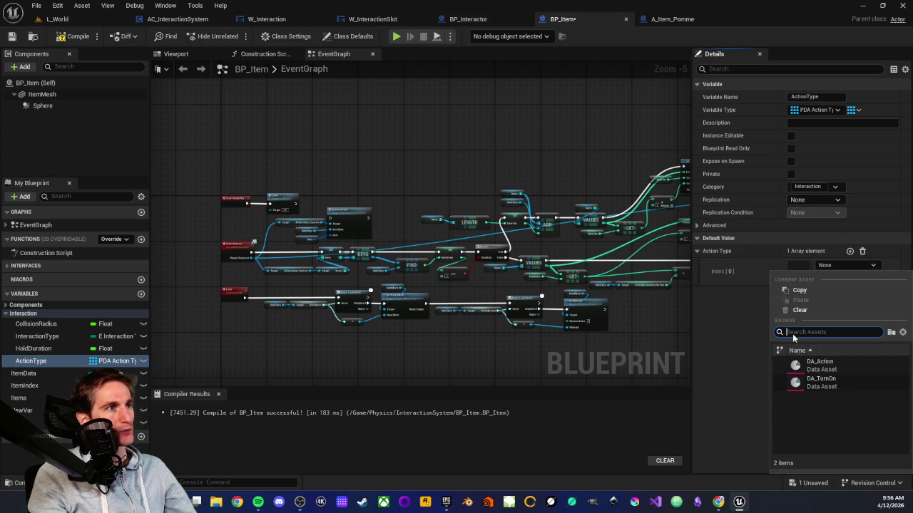
left_click(820, 382)
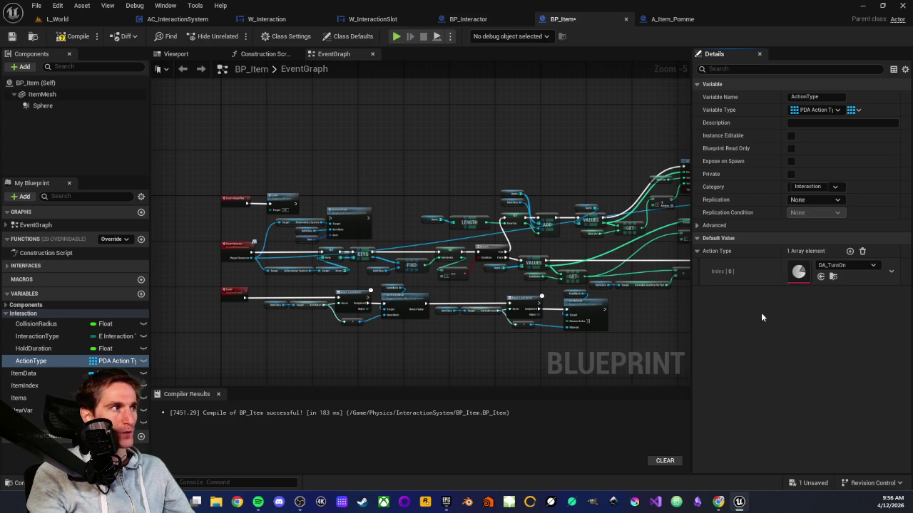
left_click_drag(273, 300, 314, 264)
scroll(314, 264, "up", 1)
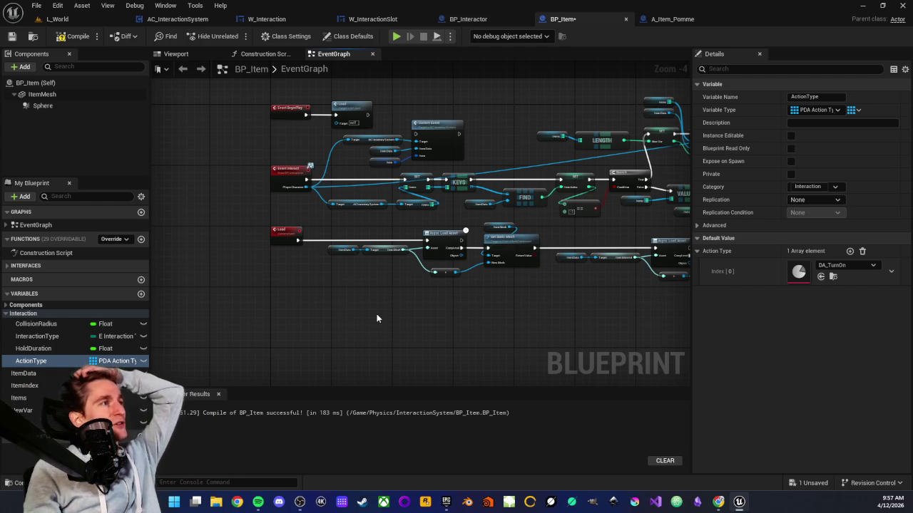
left_click(177, 18)
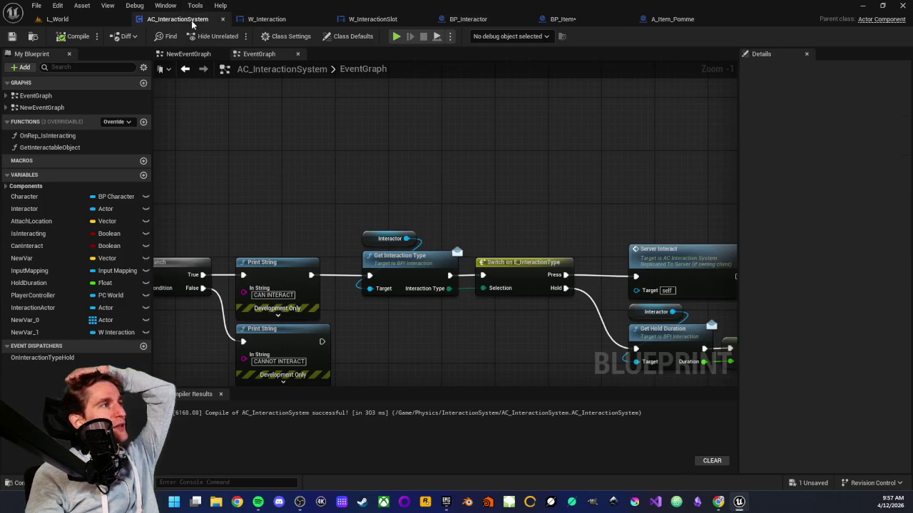
Inspect AC_InteractionSystem's interaction graph, briefly selecting the New Var 0 and Interactor nodes
left_click_drag(282, 174, 465, 175)
scroll(466, 175, "down", 3)
mouse_move(459, 271)
left_mouse_down()
mouse_move(413, 312)
mouse_move(300, 187)
mouse_move(402, 258)
left_mouse_up()
scroll(402, 259, "up", 3)
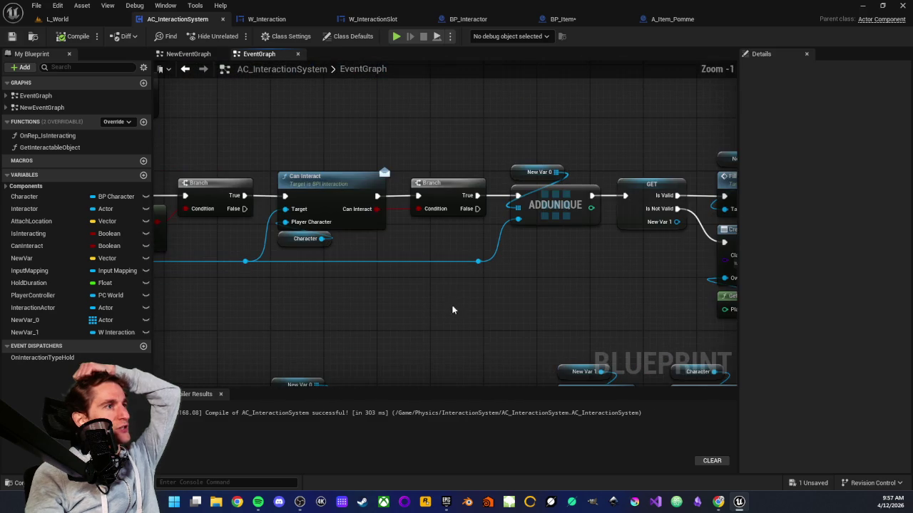
left_click_drag(528, 148, 542, 177)
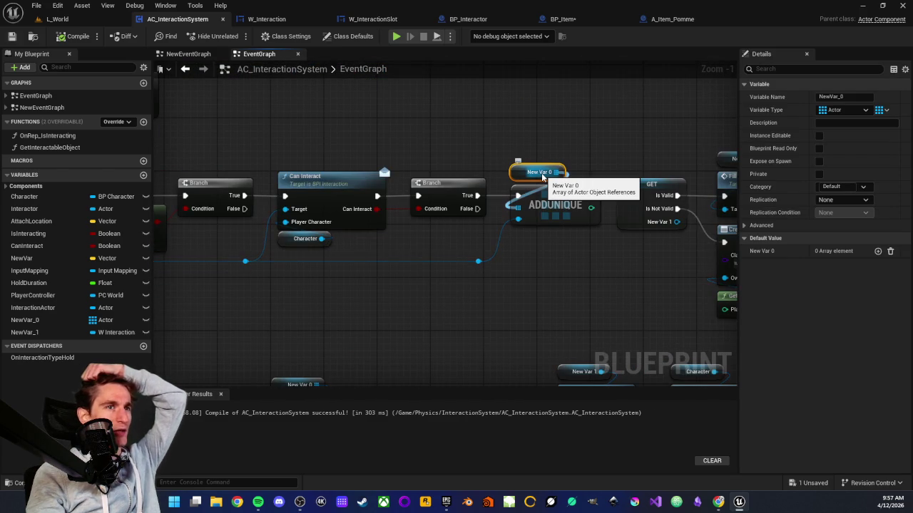
left_click(533, 207)
scroll(473, 118, "down", 2)
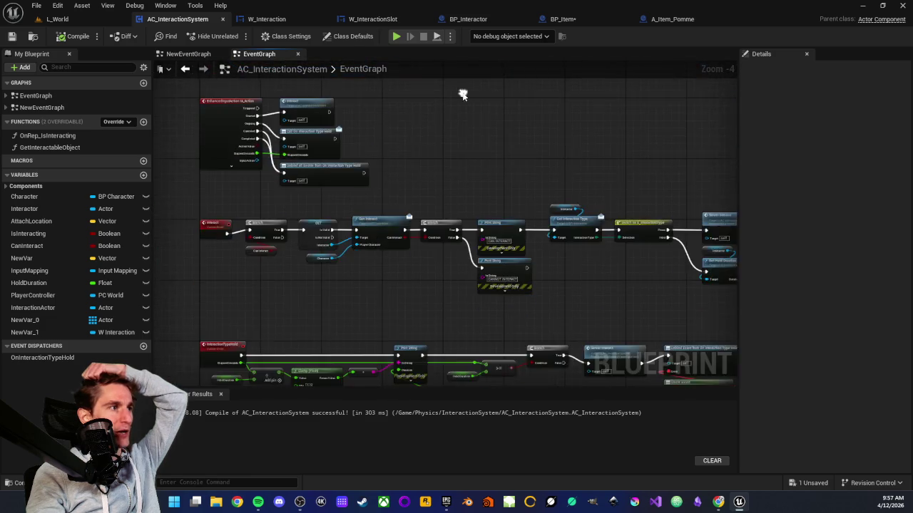
scroll(454, 188, "up", 2)
left_click_drag(390, 184, 524, 229)
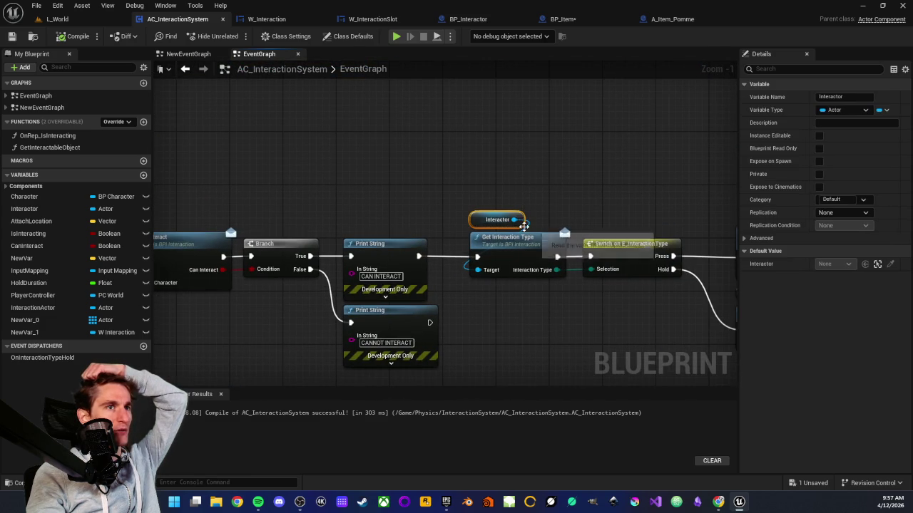
left_click(484, 314)
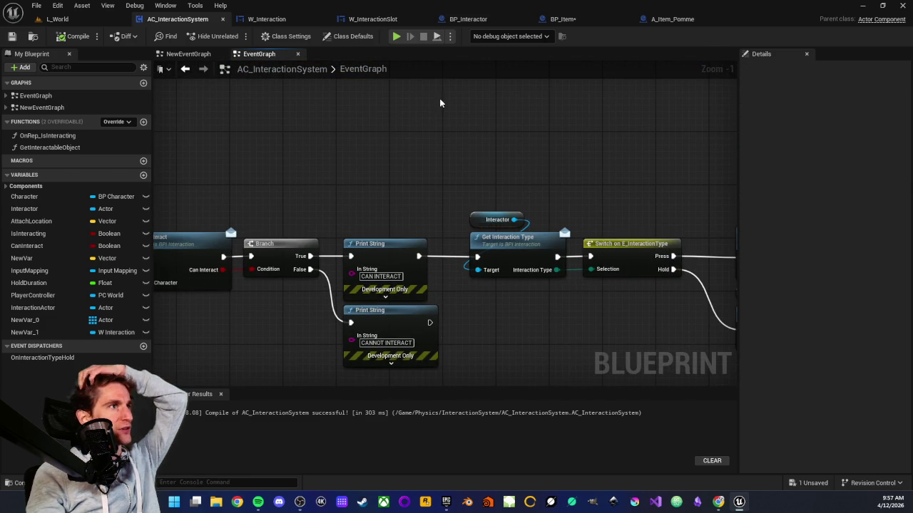
Look over W_InteractionSlot's EventGraph, selecting its event nodes and middle node row
left_click(563, 20)
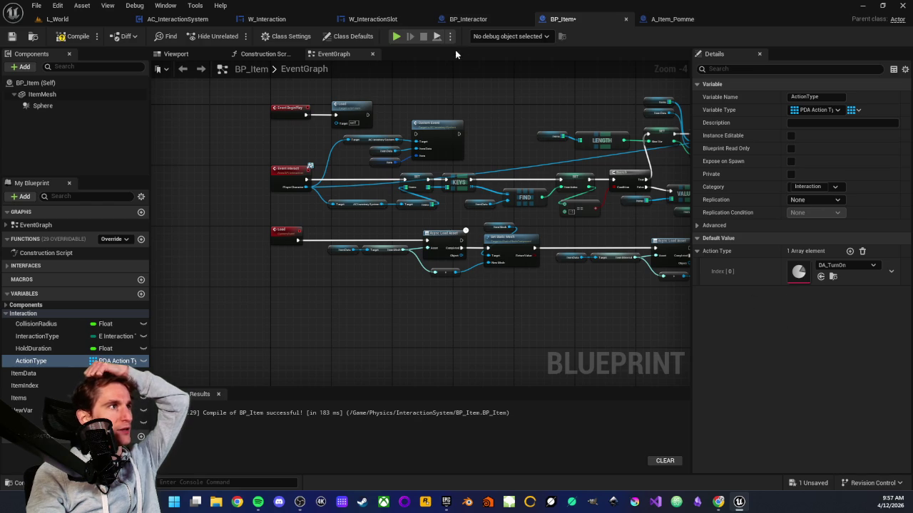
left_click(372, 20)
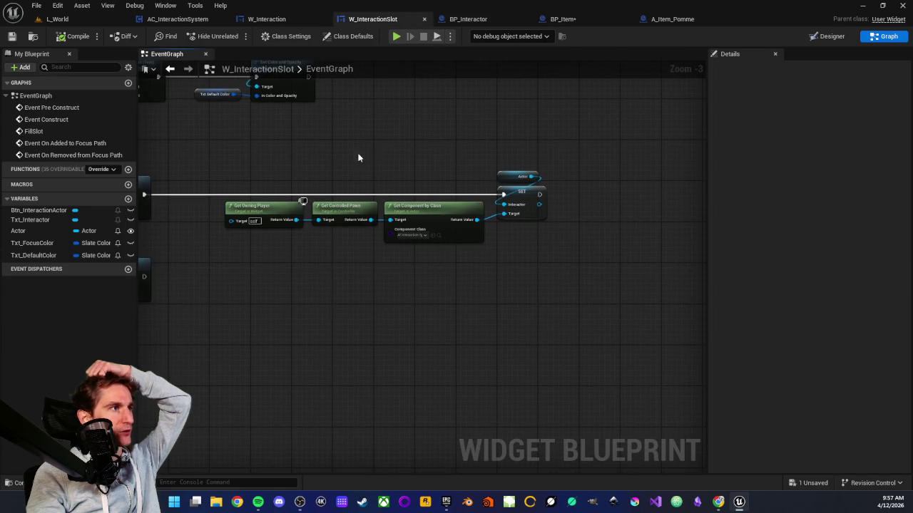
left_click_drag(284, 167, 573, 285)
scroll(645, 290, "down", 2)
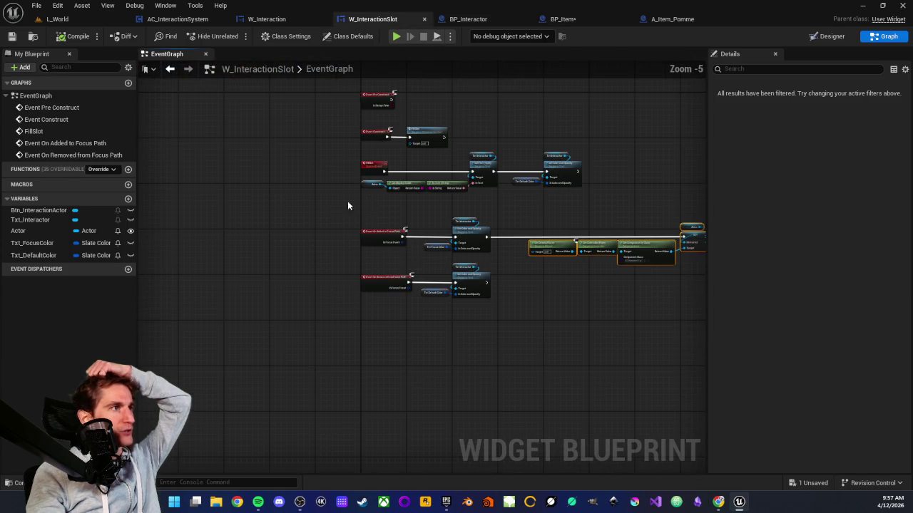
left_click_drag(442, 225, 304, 221)
mouse_move(212, 216)
left_mouse_down()
mouse_move(527, 280)
mouse_move(569, 258)
left_mouse_up()
left_click(542, 281)
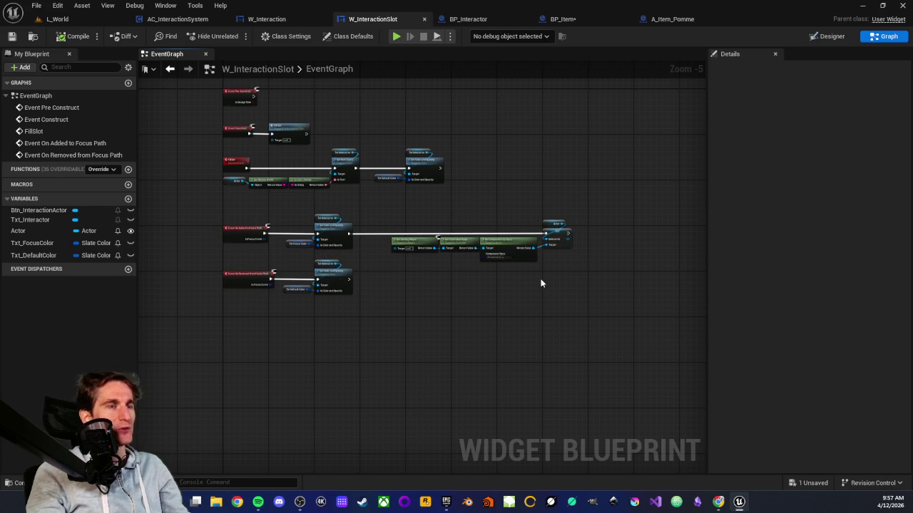
scroll(528, 271, "up", 1)
Review the rest of the slot graph, including Get Owning Player and color nodes, then go back to BP_Item
mouse_move(279, 226)
left_mouse_down()
mouse_move(458, 260)
mouse_move(485, 278)
left_mouse_up()
left_click(484, 297)
scroll(428, 299, "up", 3)
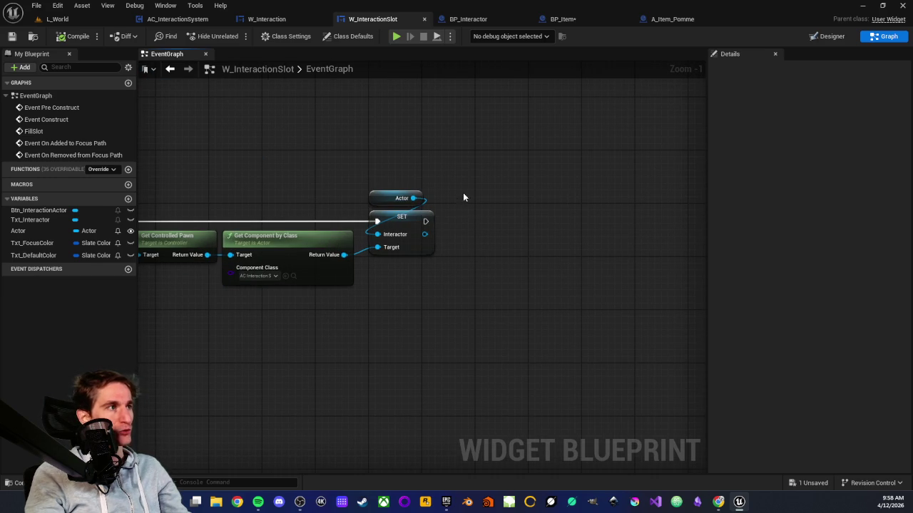
left_click_drag(580, 263, 579, 263)
mouse_move(464, 183)
left_mouse_down()
mouse_move(638, 306)
mouse_move(620, 265)
mouse_move(509, 265)
left_mouse_up()
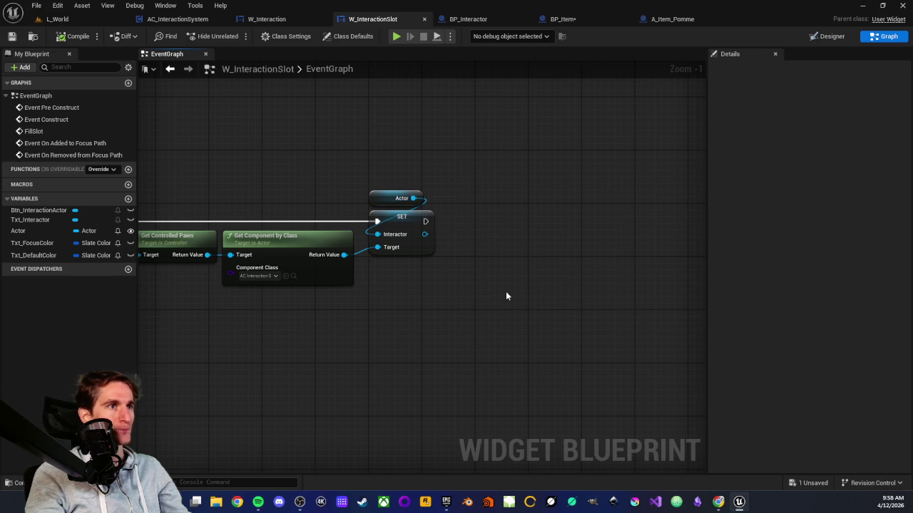
scroll(277, 193, "down", 1)
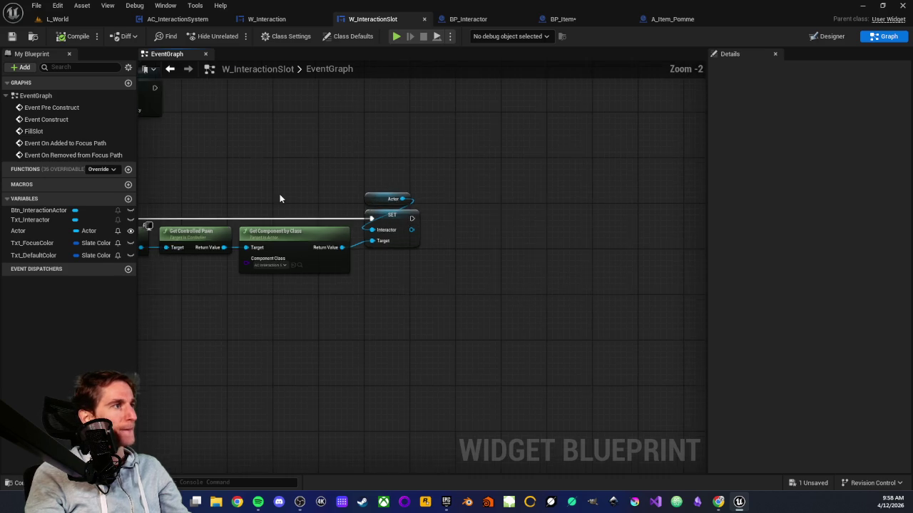
left_click_drag(277, 193, 474, 206)
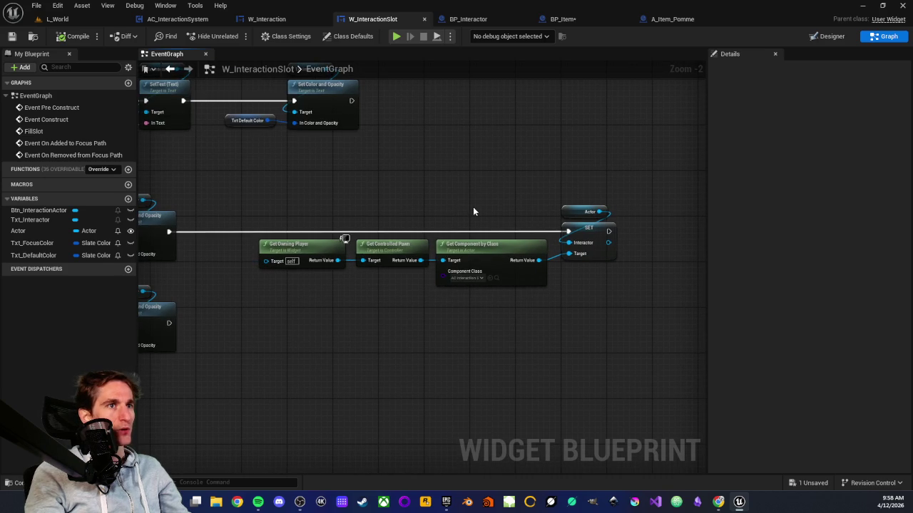
left_click(571, 20)
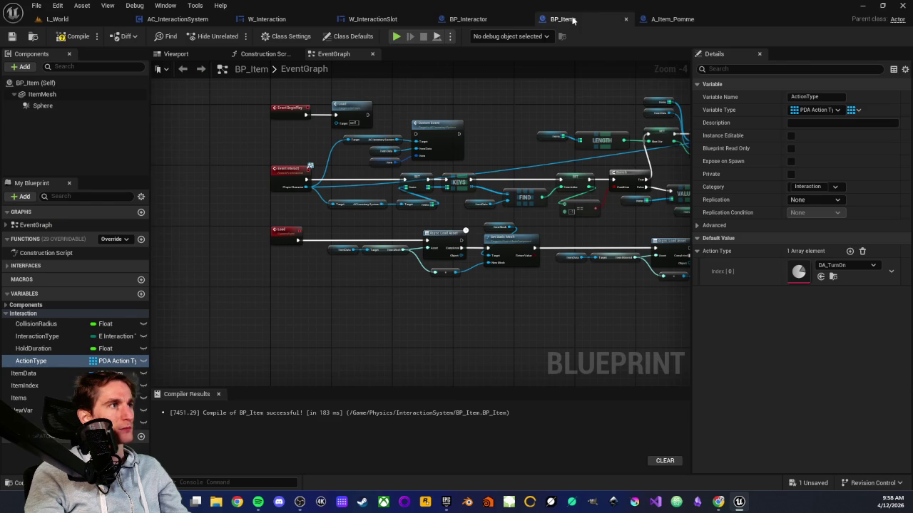
mouse_move(572, 291)
left_mouse_down()
mouse_move(427, 271)
mouse_move(442, 296)
left_mouse_up()
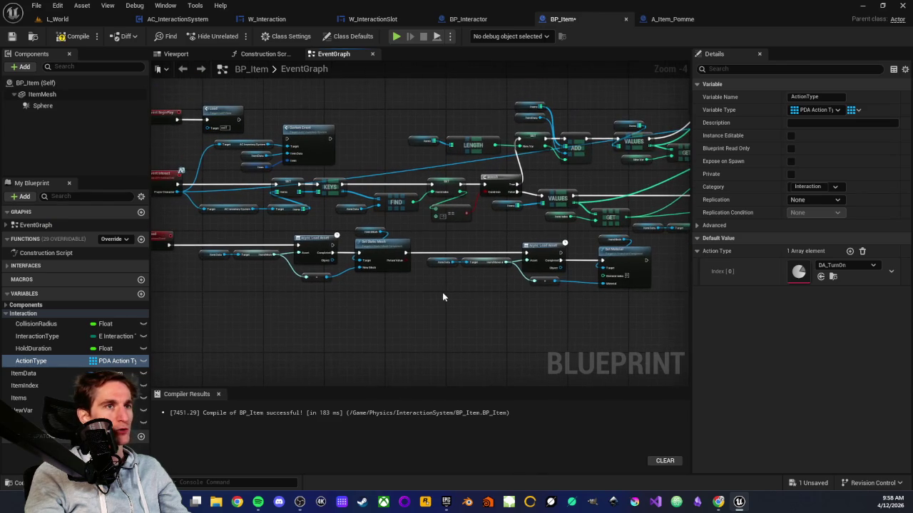
left_click_drag(379, 297, 452, 249)
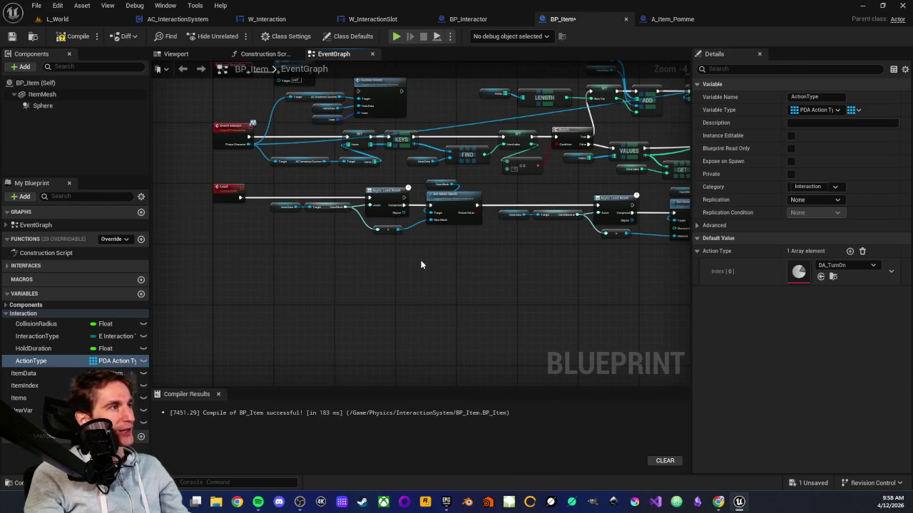
scroll(424, 265, "up", 2)
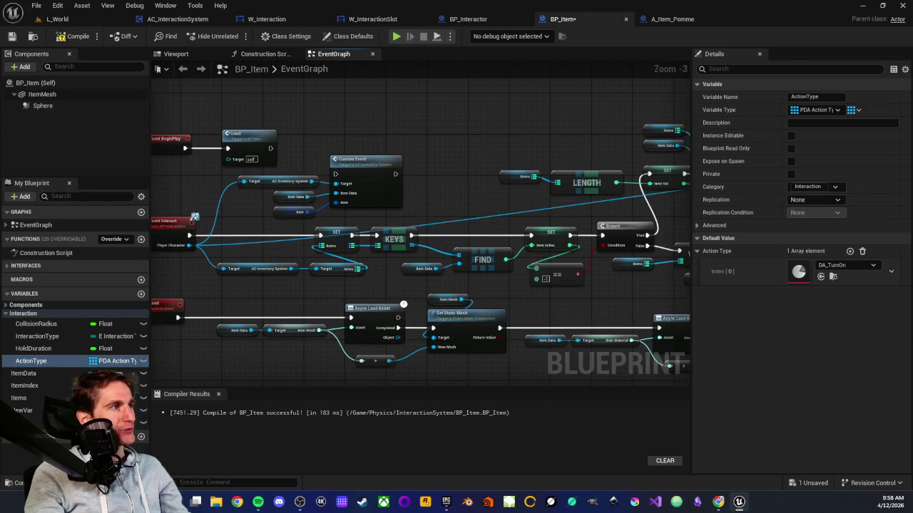
left_click_drag(383, 284, 445, 250)
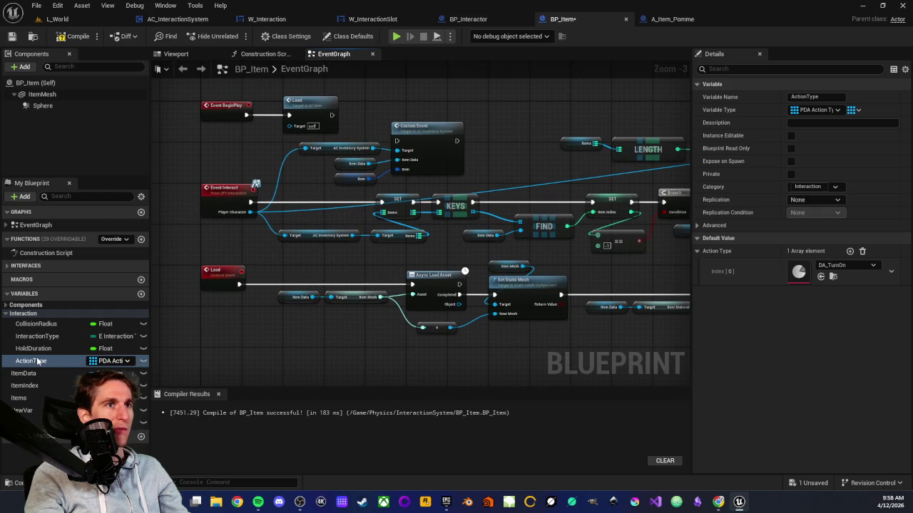
left_click(141, 293)
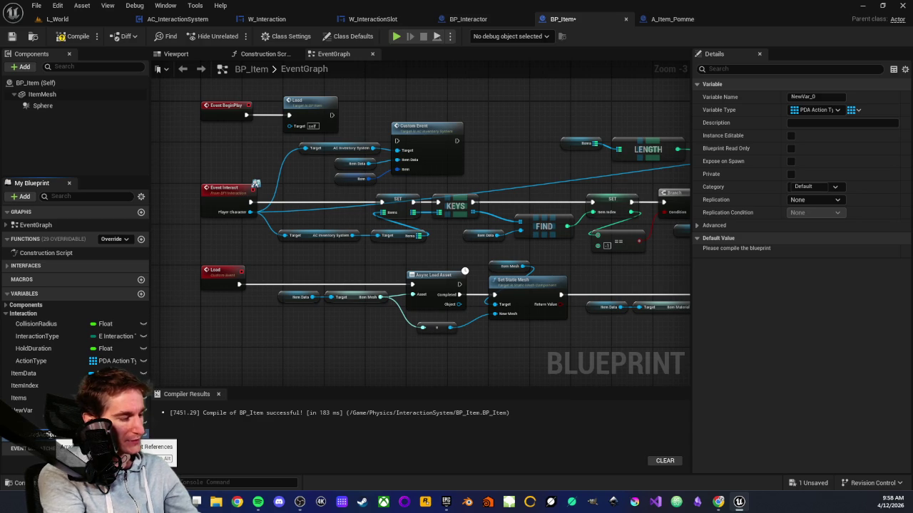
Name the variable SelectedActionType, move it to Interaction, make it a single value, and compile BP_Item
key("Return")
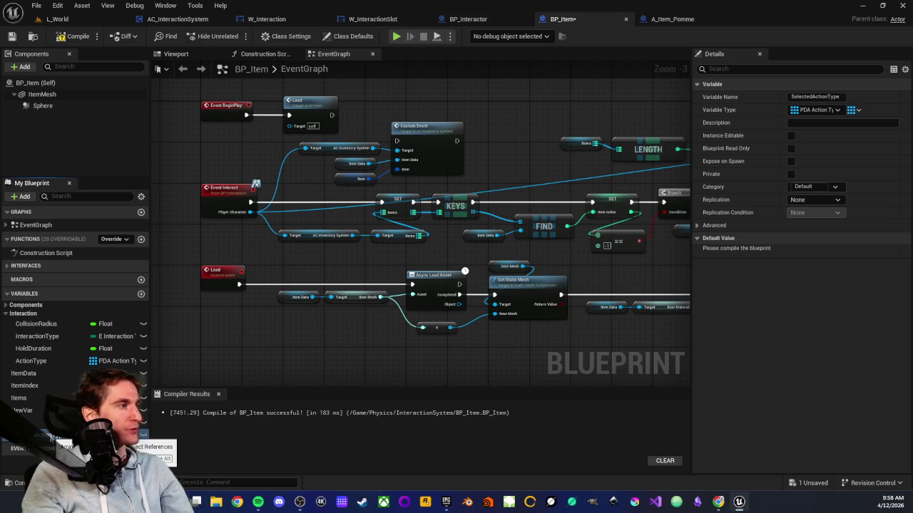
left_click_drag(39, 410, 35, 360)
left_click(854, 109)
left_click(840, 119)
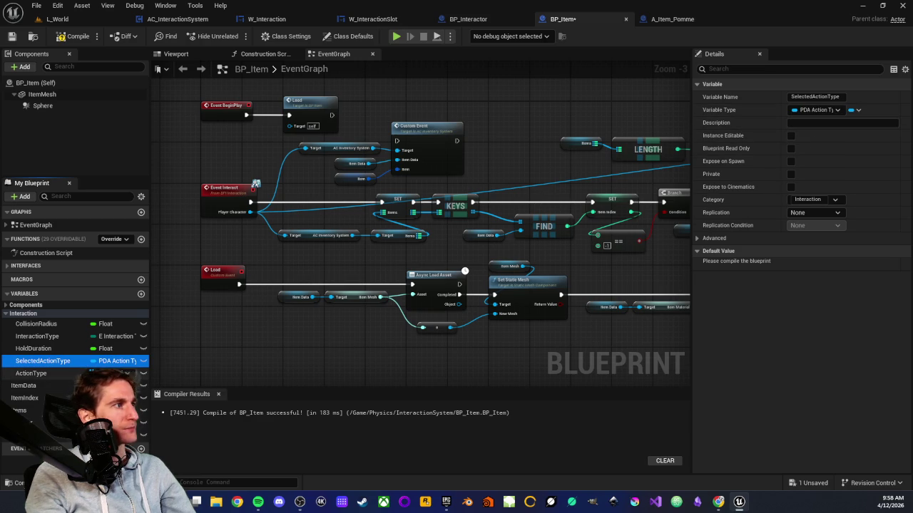
left_click(62, 37)
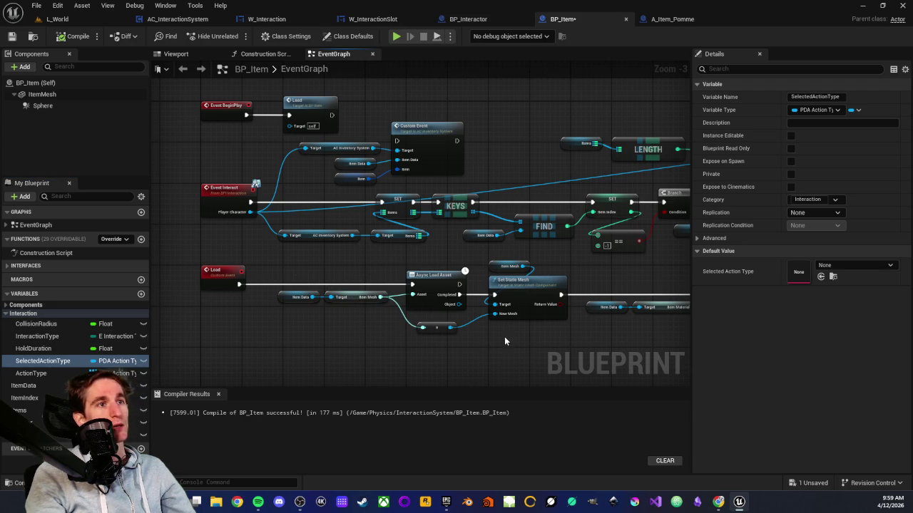
scroll(504, 336, "down", 1)
left_click_drag(529, 336, 503, 328)
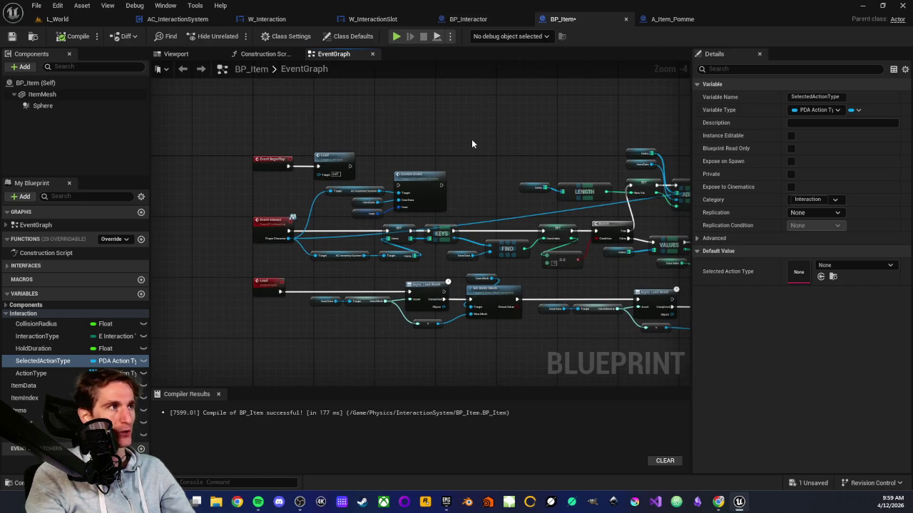
mouse_move(466, 159)
left_mouse_down()
mouse_move(401, 146)
mouse_move(370, 182)
left_mouse_up()
scroll(392, 160, "down", 1)
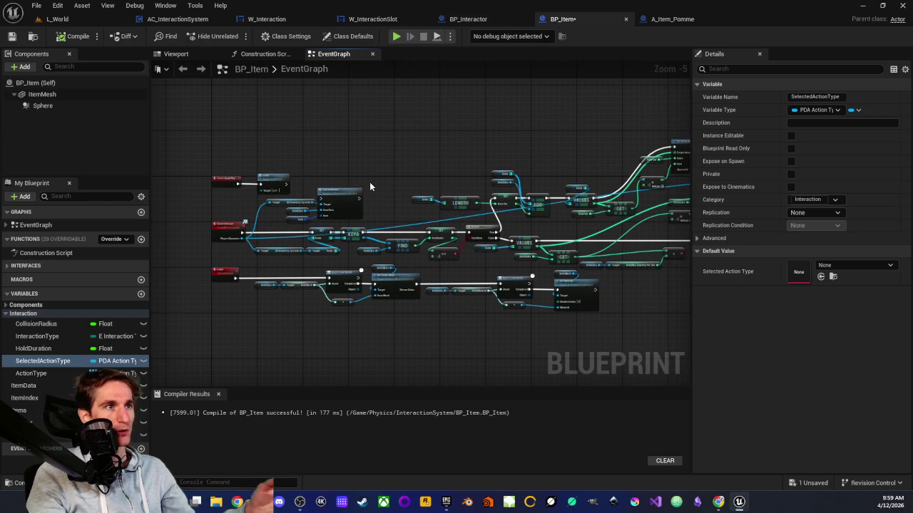
In the L_World level, frame the raft in the viewport and run a brief play-test
left_click(57, 18)
scroll(296, 244, "down", 3)
scroll(302, 257, "up", 5)
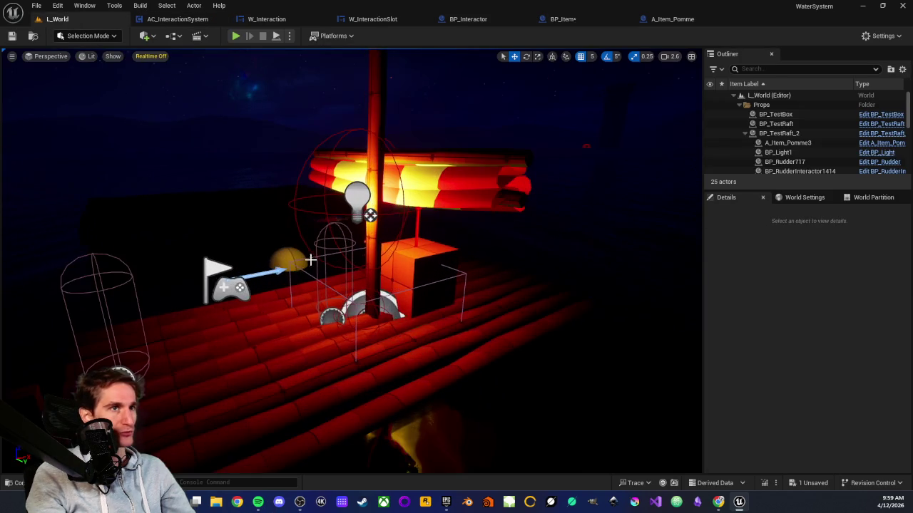
left_click_drag(302, 256, 327, 264)
scroll(326, 264, "down", 4)
scroll(320, 286, "up", 3)
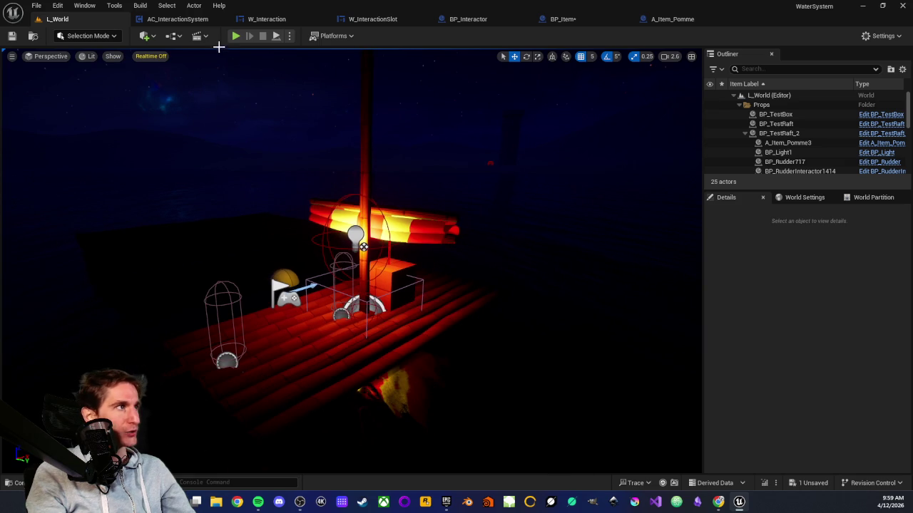
left_click(236, 36)
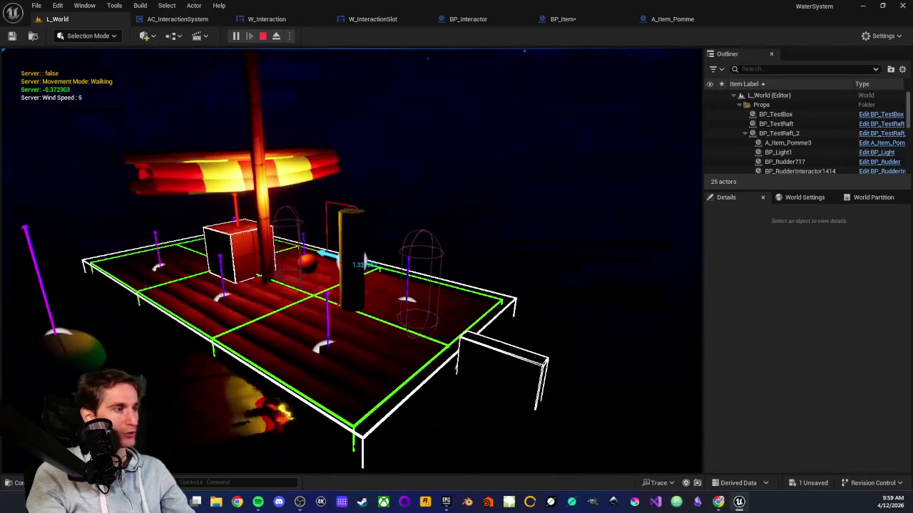
key("Escape")
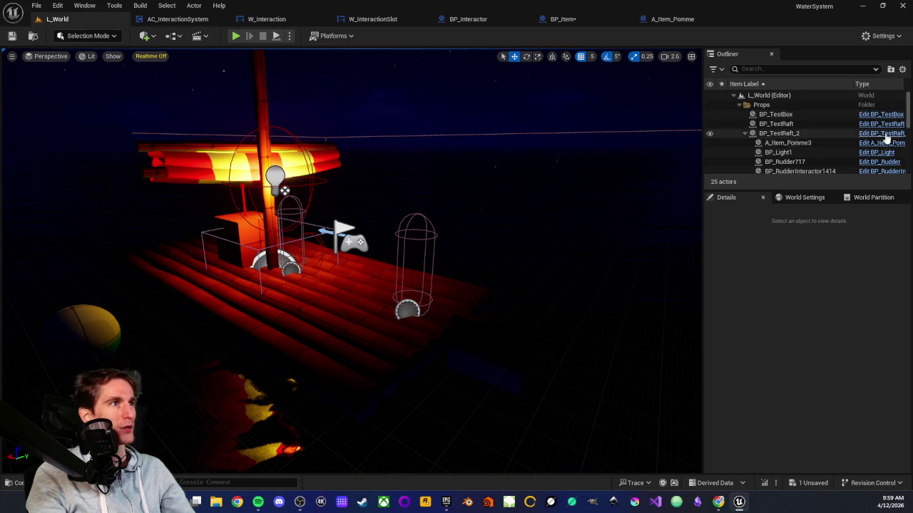
Set BP_Sun's Day Time to 5.72728 for daylight and start a new play session
scroll(820, 134, "down", 5)
scroll(811, 139, "down", 2)
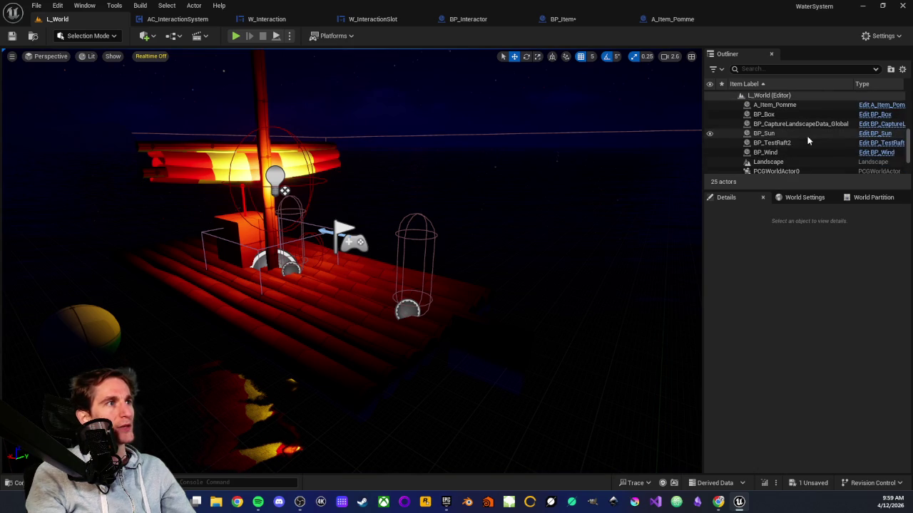
left_click(776, 133)
scroll(778, 366, "down", 4)
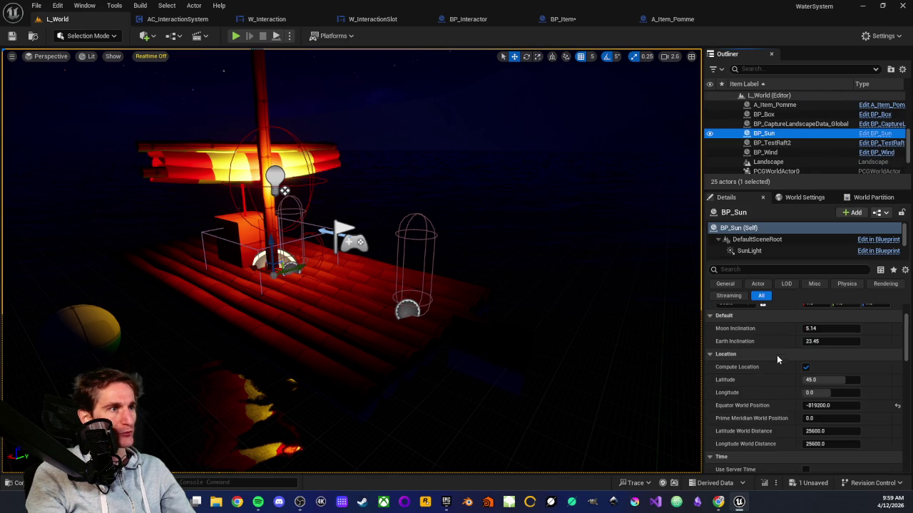
left_click_drag(813, 421, 831, 421)
key("Return")
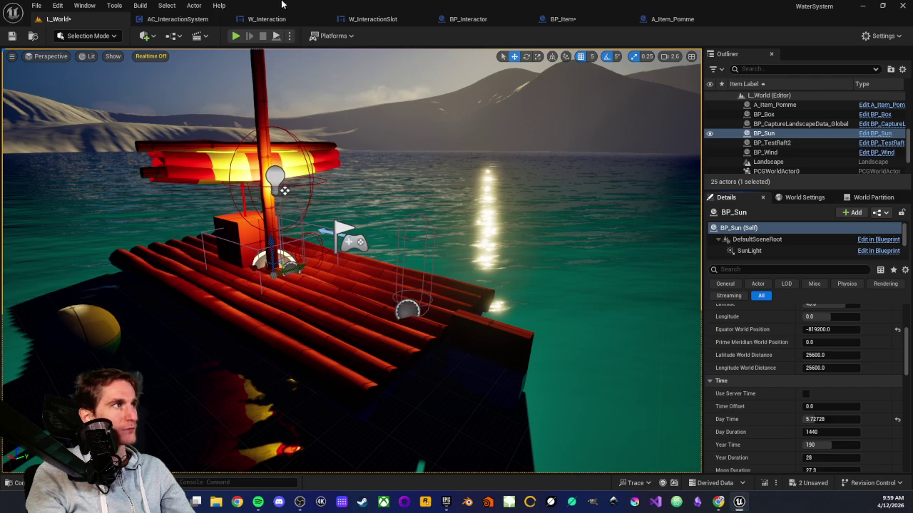
left_click(235, 35)
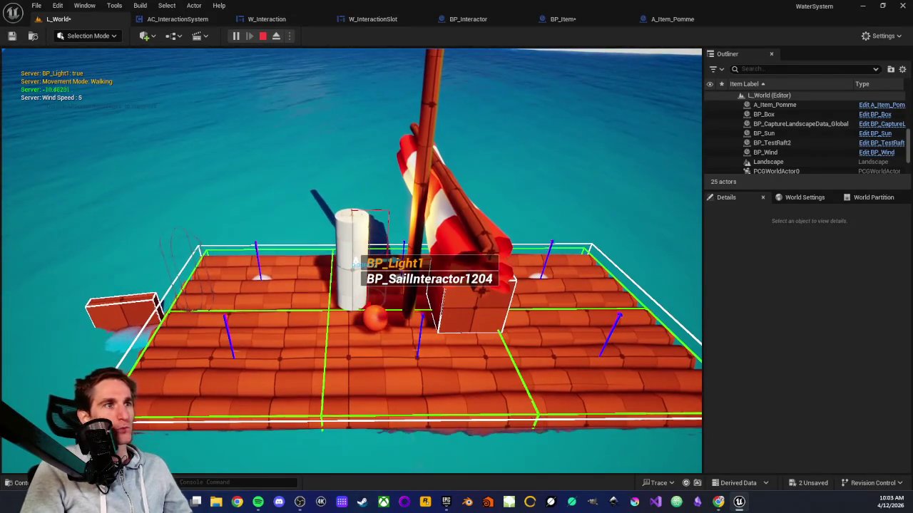
Stop playing after checking the raft's BP_Light1 and BP_SailInteractor1204 interaction entries
key("Escape")
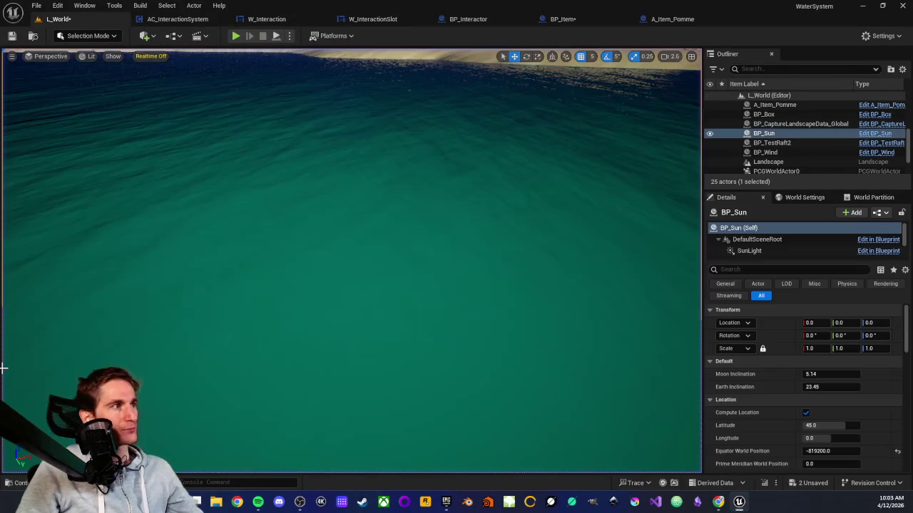
Focus the selected actor and orbit the camera down onto the raft's mast and sail
key("f")
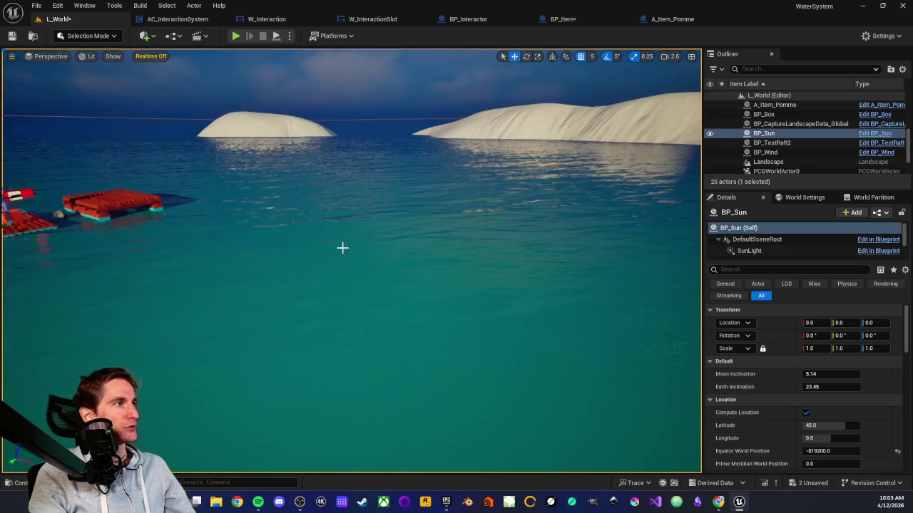
mouse_move(331, 265)
left_mouse_down()
mouse_move(371, 228)
mouse_move(353, 193)
left_mouse_up()
left_click_drag(343, 285, 338, 344)
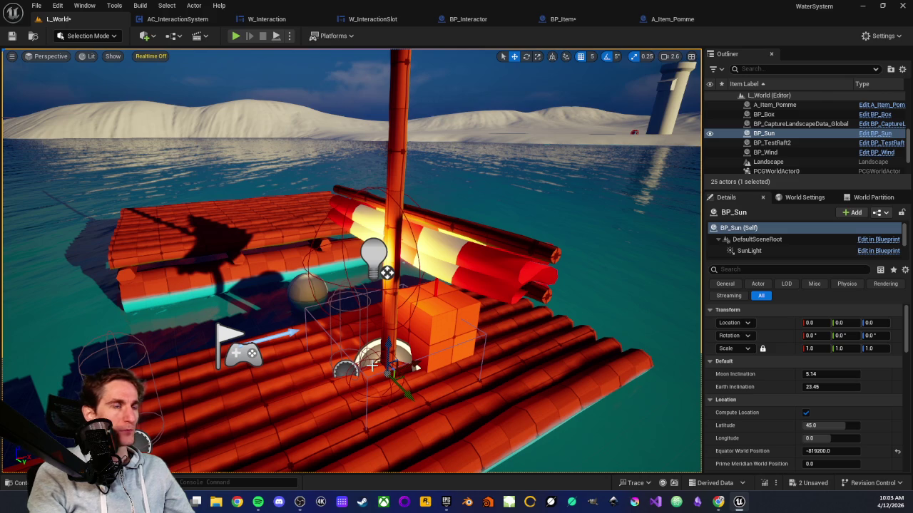
left_click_drag(376, 341, 359, 250)
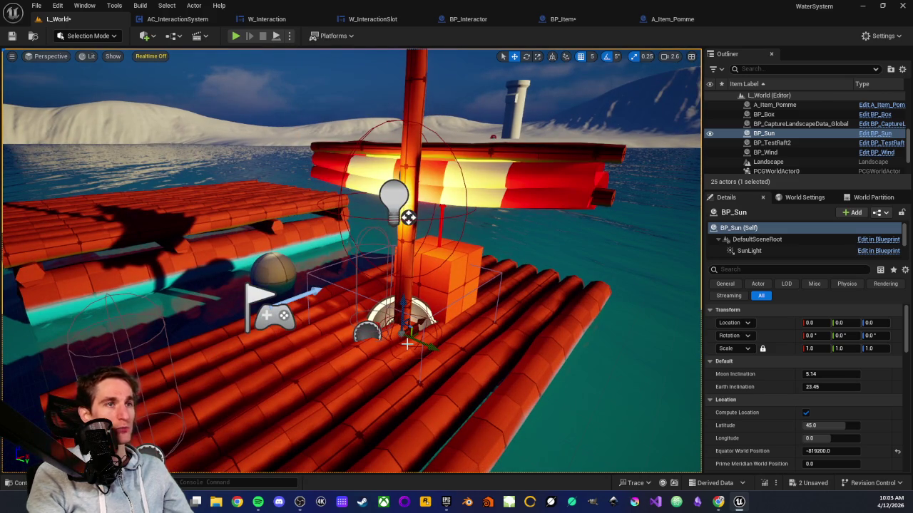
left_click_drag(399, 335, 401, 334)
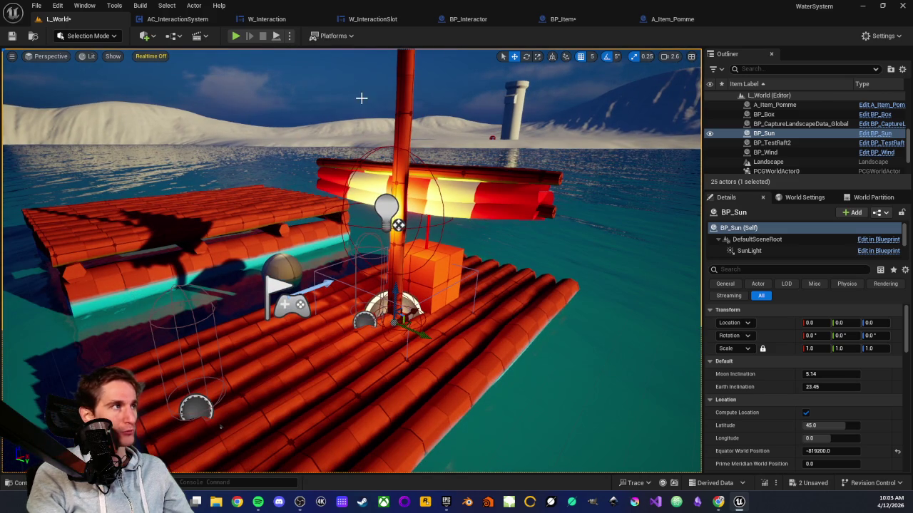
Start playing the level and walk the character up to the raft's mast
left_click(235, 35)
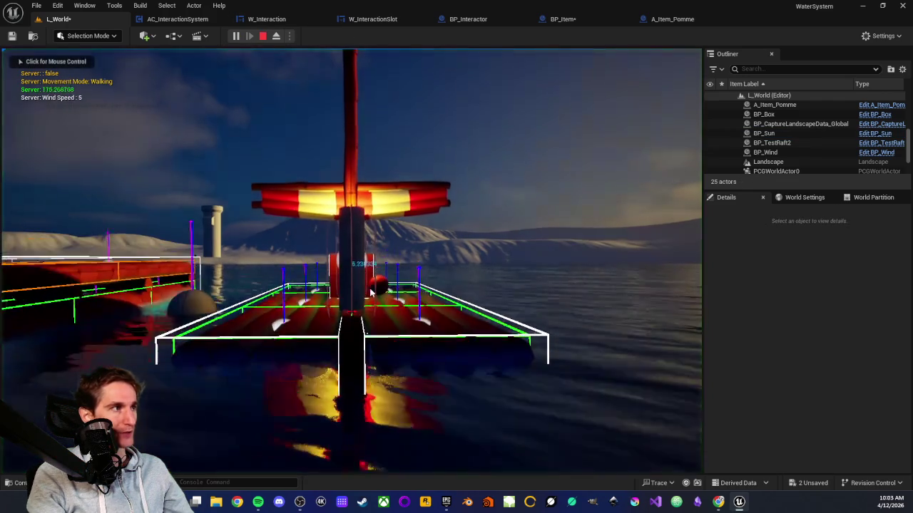
left_click(369, 292)
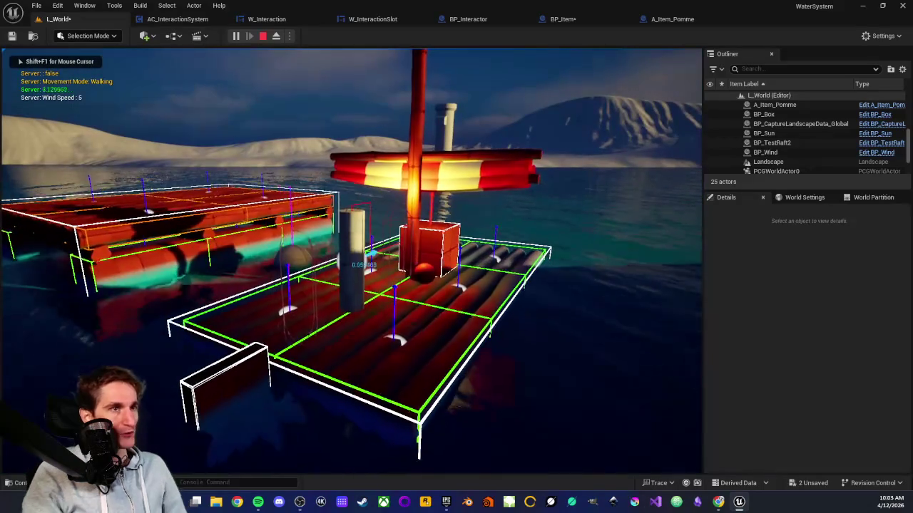
key("w")
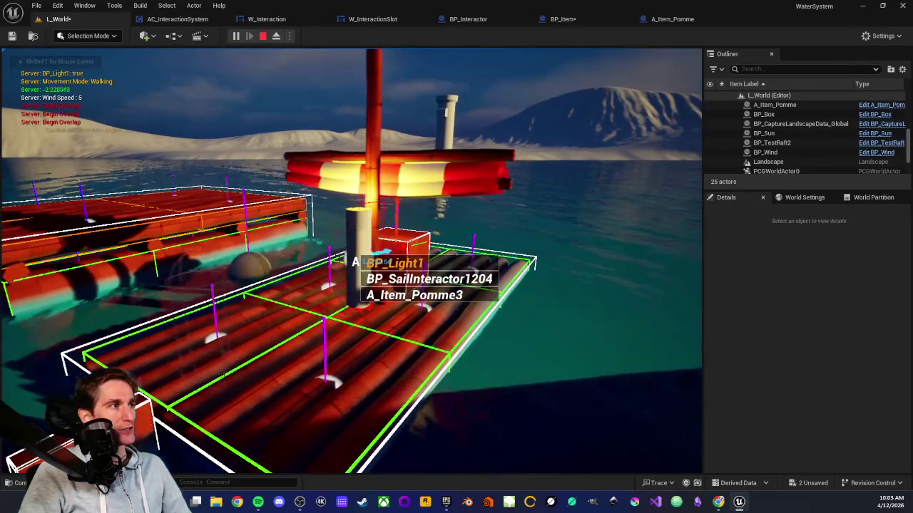
Cycle the interaction list through BP_Light1, BP_SailInteractor1204 and A_Item_Pomme3, then walk away
scroll(428, 279, "down", 1)
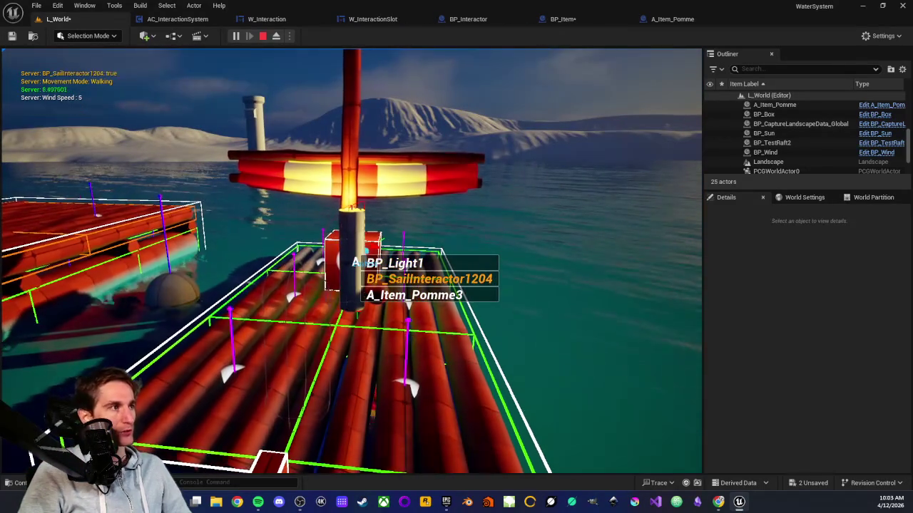
scroll(428, 279, "down", 1)
scroll(428, 279, "up", 1)
scroll(428, 279, "down", 1)
scroll(427, 279, "down", 1)
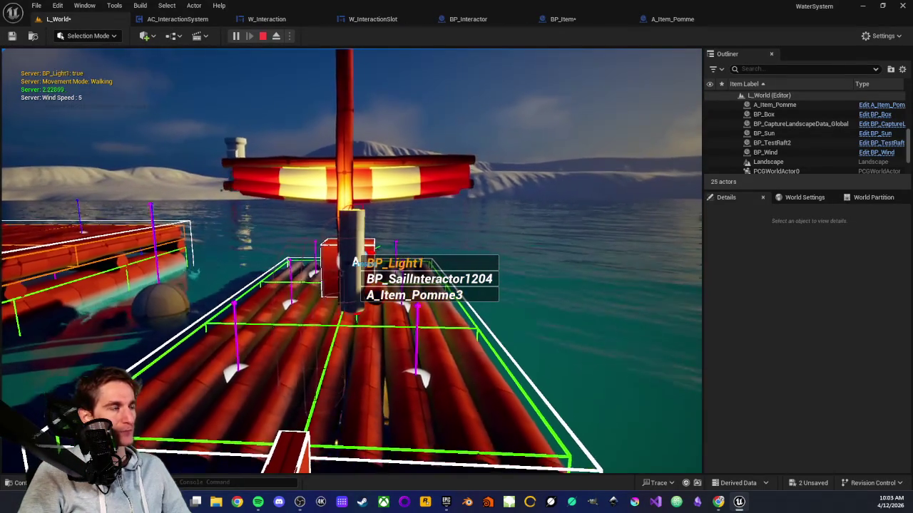
scroll(427, 279, "down", 1)
scroll(428, 279, "down", 1)
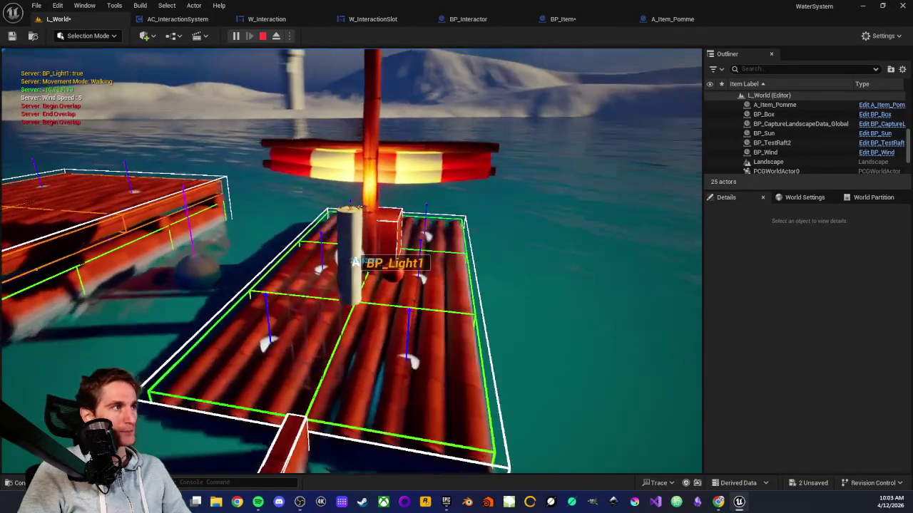
scroll(351, 261, "down", 2)
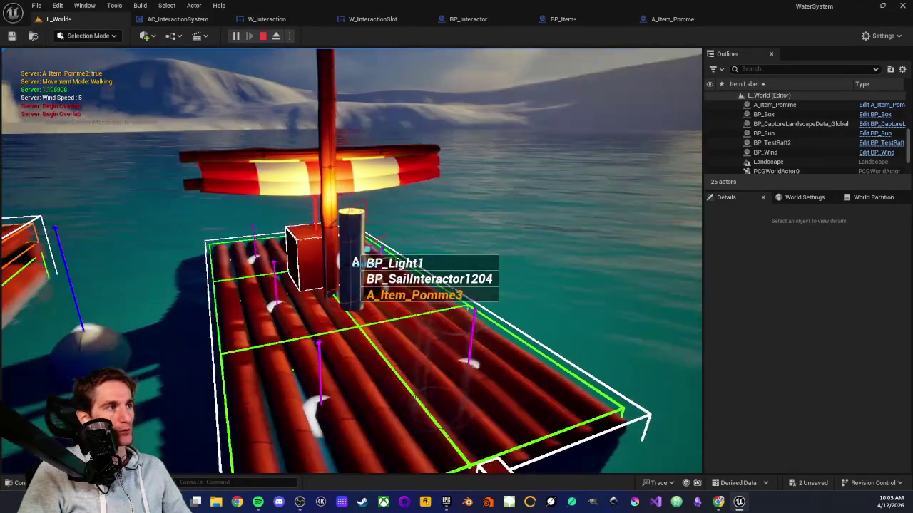
scroll(350, 261, "up", 1)
scroll(351, 261, "down", 1)
scroll(350, 261, "down", 1)
scroll(351, 261, "up", 1)
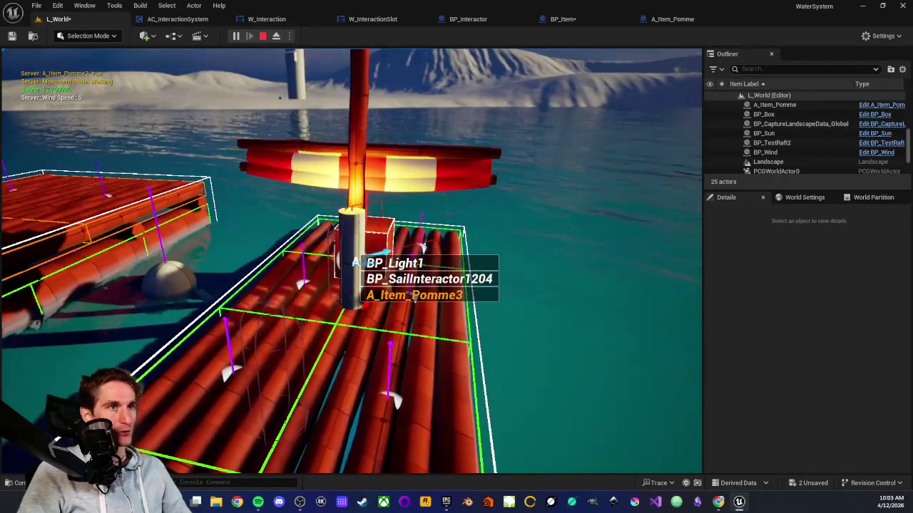
key("s")
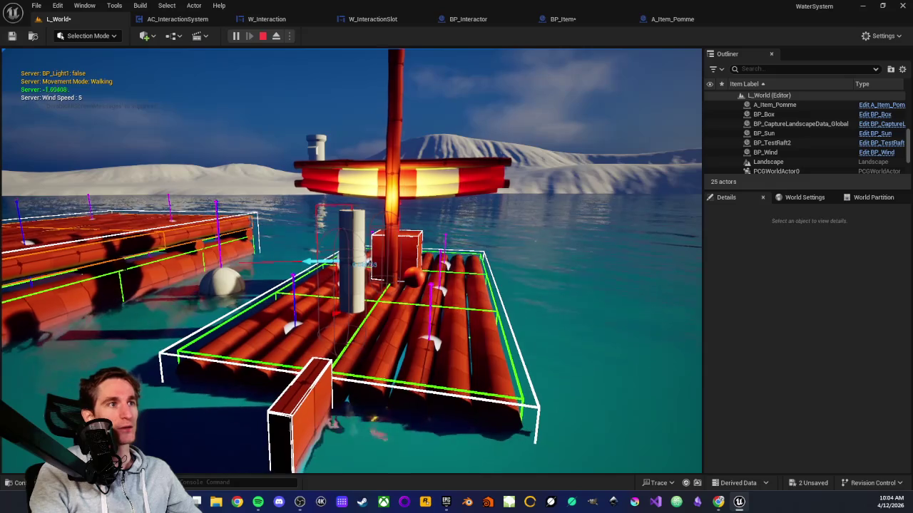
End the Play-In-Editor session with Esc
key("Escape")
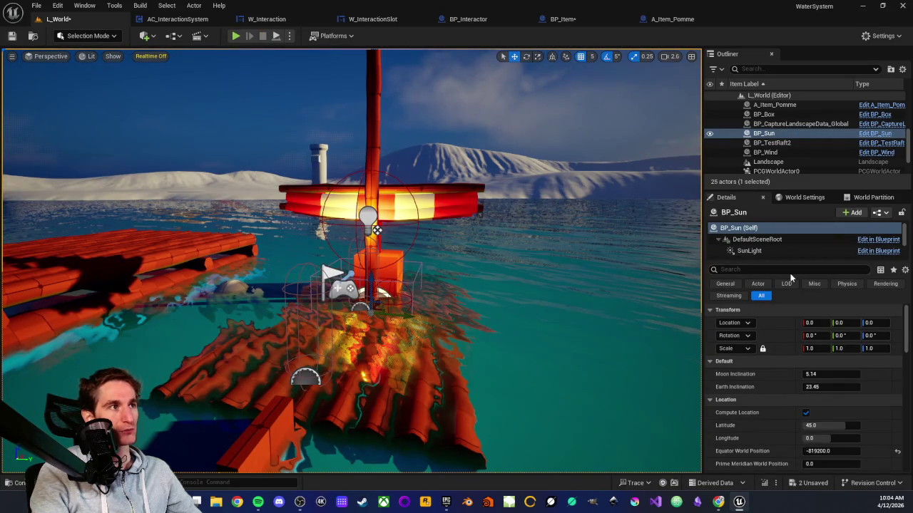